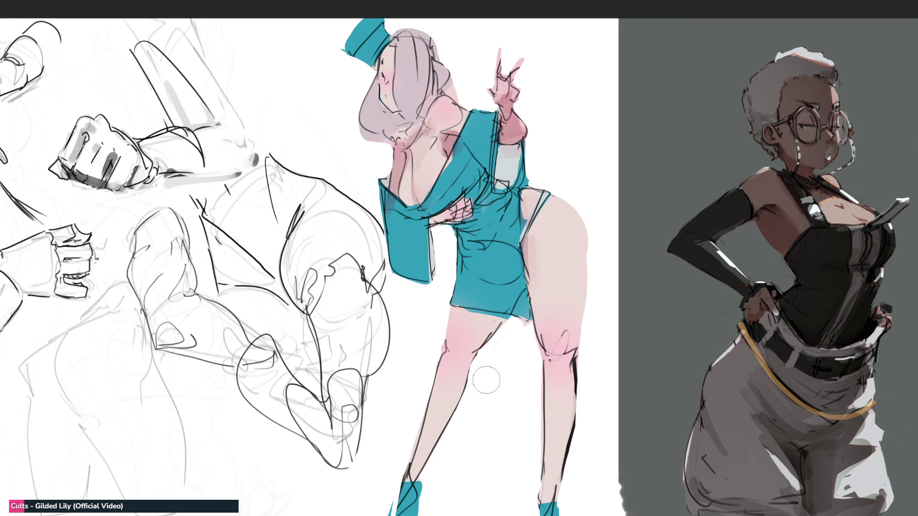
Step: Darken the pink on the teal-dress girl's upper thigh, then shade her knee and shin with a smaller brush
mouse_move(475, 358)
mouse_down()
mouse_move(449, 335)
mouse_move(473, 337)
mouse_move(459, 339)
mouse_move(423, 459)
mouse_move(433, 471)
mouse_up()
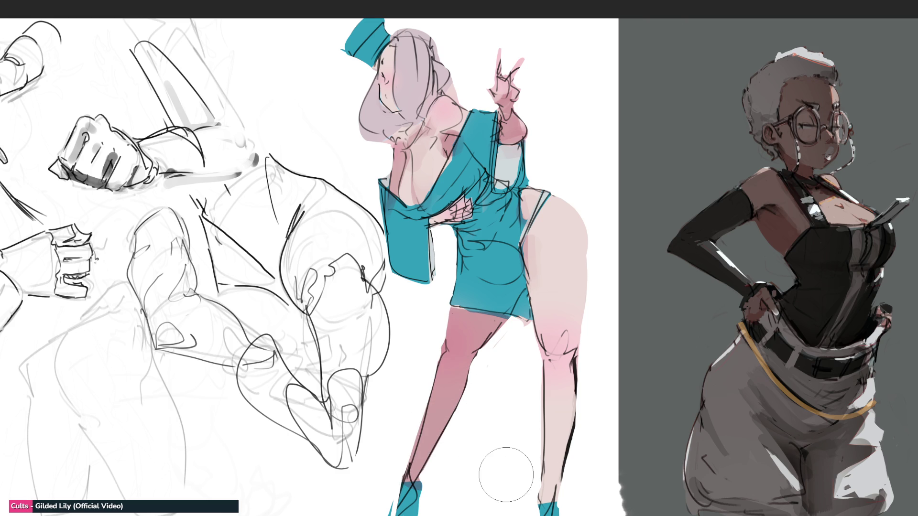
key(bracketleft)
key(bracketleft)
key(bracketleft)
mouse_move(540, 348)
mouse_down()
mouse_move(554, 375)
mouse_move(559, 366)
mouse_move(562, 387)
mouse_move(572, 329)
mouse_move(556, 340)
mouse_move(552, 377)
mouse_up()
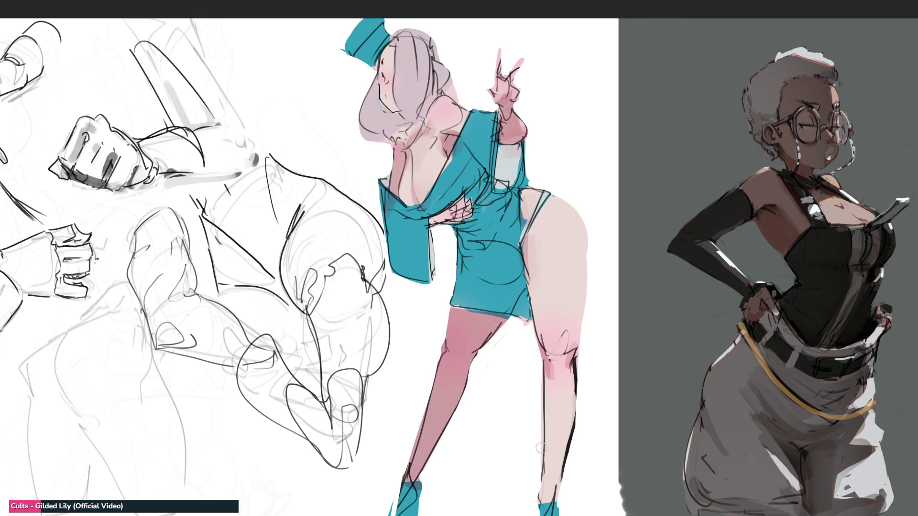
mouse_move(541, 448)
mouse_down()
mouse_move(548, 498)
mouse_move(582, 430)
mouse_move(569, 411)
mouse_move(562, 443)
mouse_move(578, 435)
mouse_move(566, 427)
mouse_up()
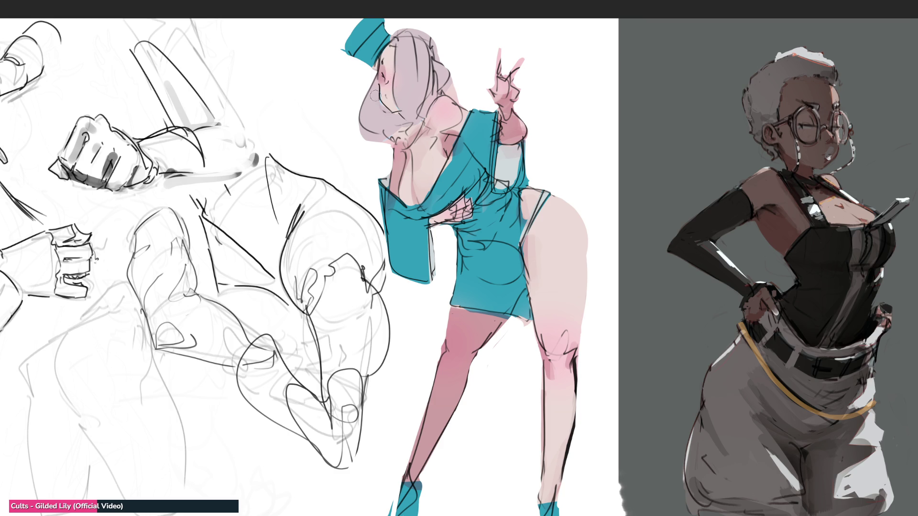
Step: Brush pink blush onto the teal-dress girl's cheek and redraw her chin and neck lines
mouse_move(388, 75)
mouse_down()
mouse_move(384, 84)
mouse_move(376, 73)
mouse_move(384, 86)
mouse_move(371, 69)
mouse_move(403, 31)
mouse_up()
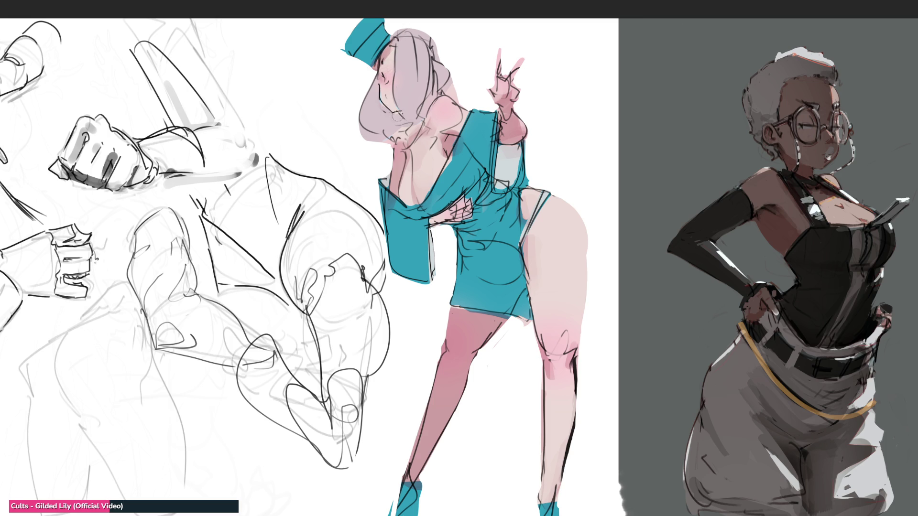
mouse_move(411, 75)
mouse_down()
mouse_move(399, 110)
mouse_move(412, 114)
mouse_move(397, 120)
mouse_move(415, 142)
mouse_up()
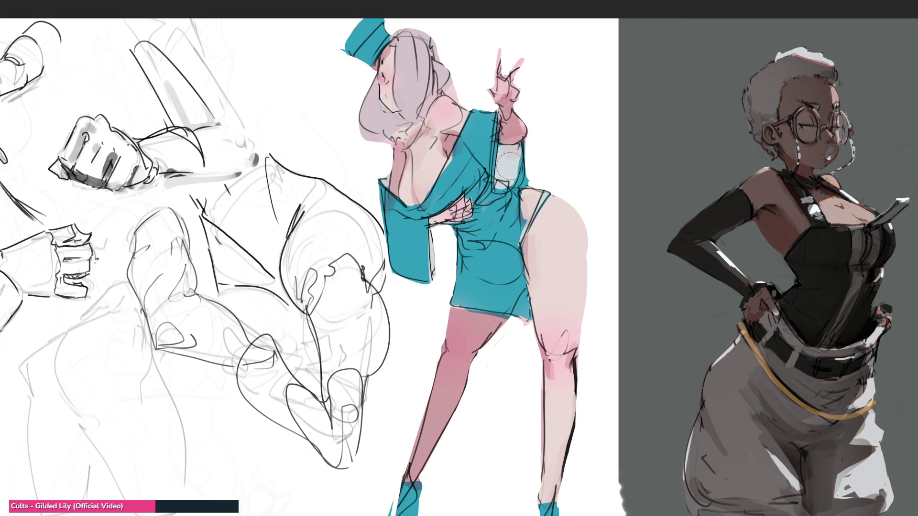
Step: Tint the white dress panel lavender and stroke darker blue along the dress front, sleeve and belly
mouse_move(508, 166)
mouse_down()
mouse_move(507, 184)
mouse_move(495, 182)
mouse_up()
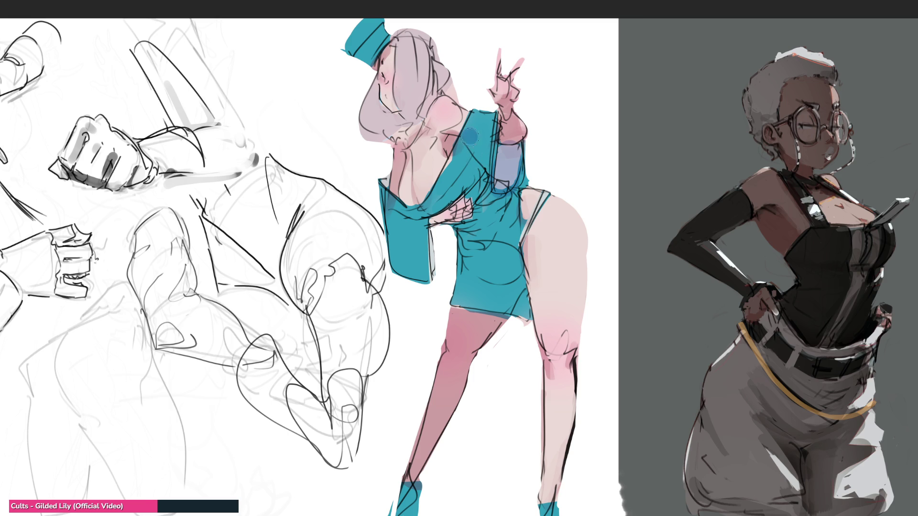
drag(470, 137, 439, 235)
mouse_move(476, 164)
mouse_down()
mouse_move(404, 218)
mouse_move(411, 248)
mouse_move(402, 268)
mouse_move(425, 268)
mouse_move(396, 226)
mouse_move(408, 306)
mouse_move(462, 405)
mouse_up()
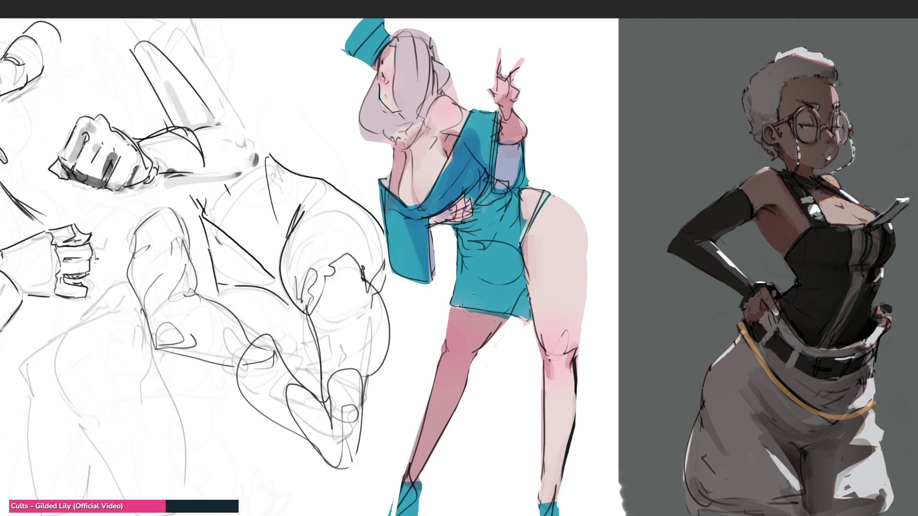
mouse_move(491, 230)
mouse_down()
mouse_move(478, 213)
mouse_move(512, 249)
mouse_move(478, 242)
mouse_move(506, 263)
mouse_move(467, 241)
mouse_move(497, 278)
mouse_move(492, 270)
mouse_move(473, 297)
mouse_move(508, 253)
mouse_move(487, 293)
mouse_move(499, 224)
mouse_move(493, 259)
mouse_up()
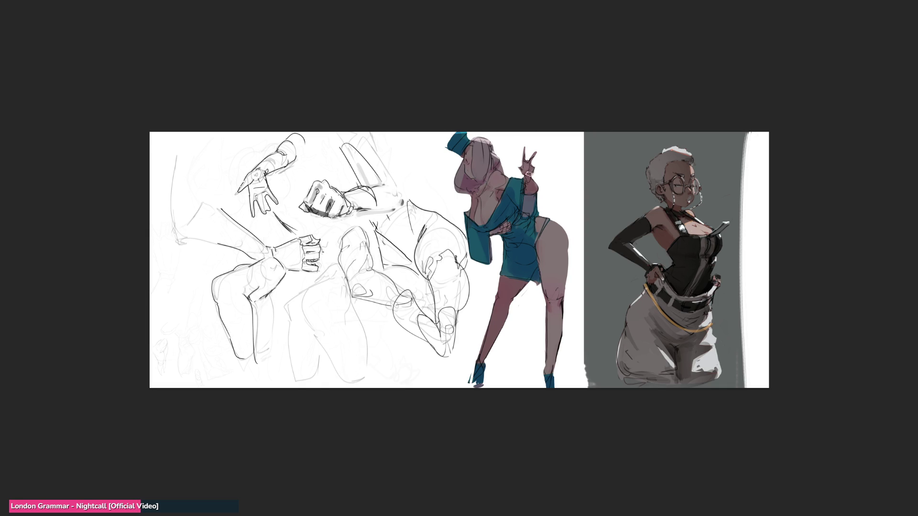
Step: Paint light highlight strokes over the teal-dress girl's face and hair
drag(484, 165, 464, 146)
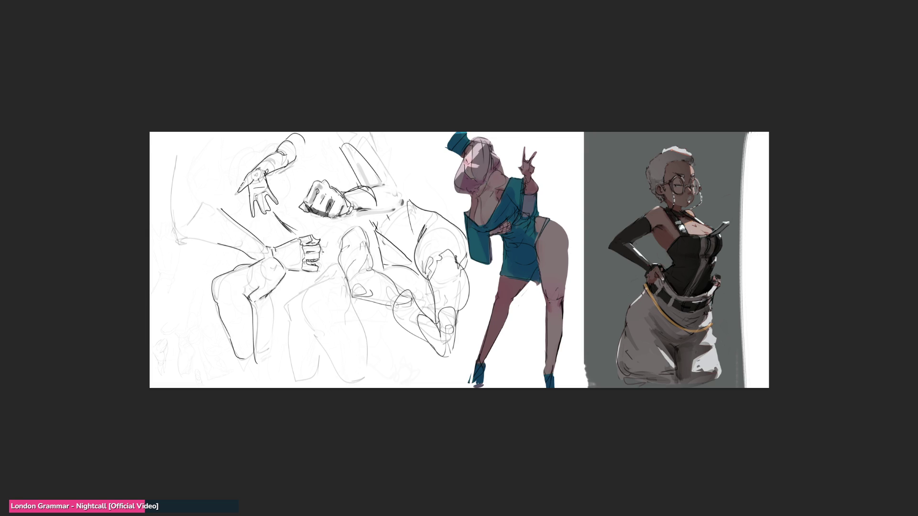
mouse_move(480, 152)
mouse_down()
mouse_move(459, 173)
mouse_move(466, 163)
mouse_move(459, 164)
mouse_move(473, 172)
mouse_move(479, 150)
mouse_move(471, 160)
mouse_up()
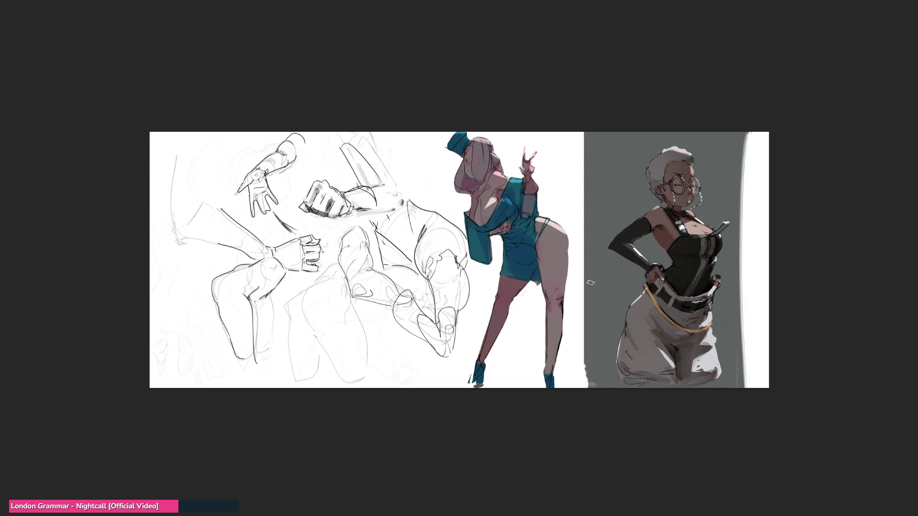
Step: Draw a dark strap with a small buckle across the teal-dress girl's hip
drag(541, 234, 537, 216)
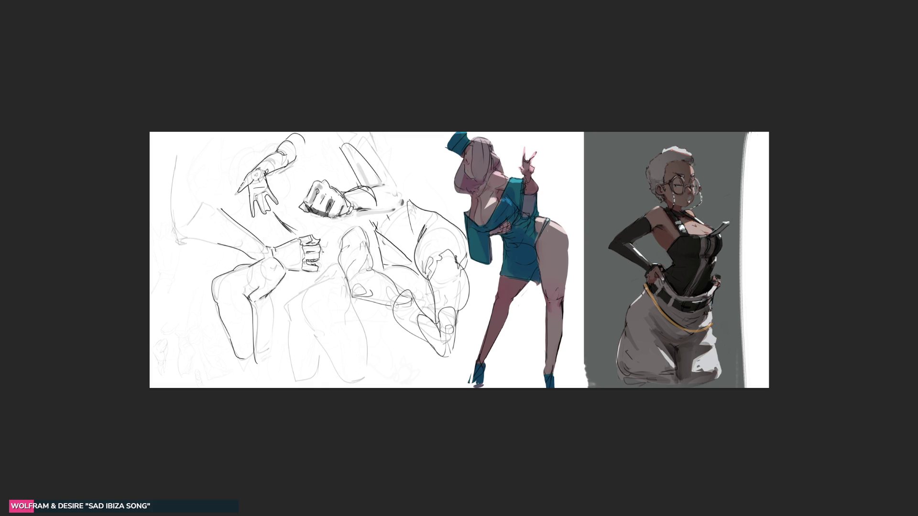
Step: Try magenta on the hat and undo it, then add dark teal dress shading and a pink body glaze
mouse_move(473, 141)
mouse_down()
mouse_move(491, 140)
mouse_move(466, 132)
mouse_up()
key(ctrl+z)
key(ctrl+z)
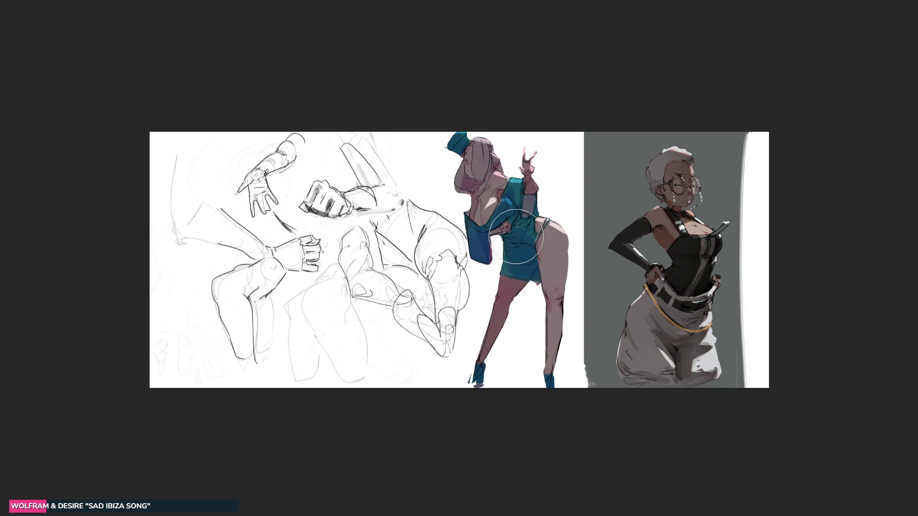
drag(516, 237, 512, 287)
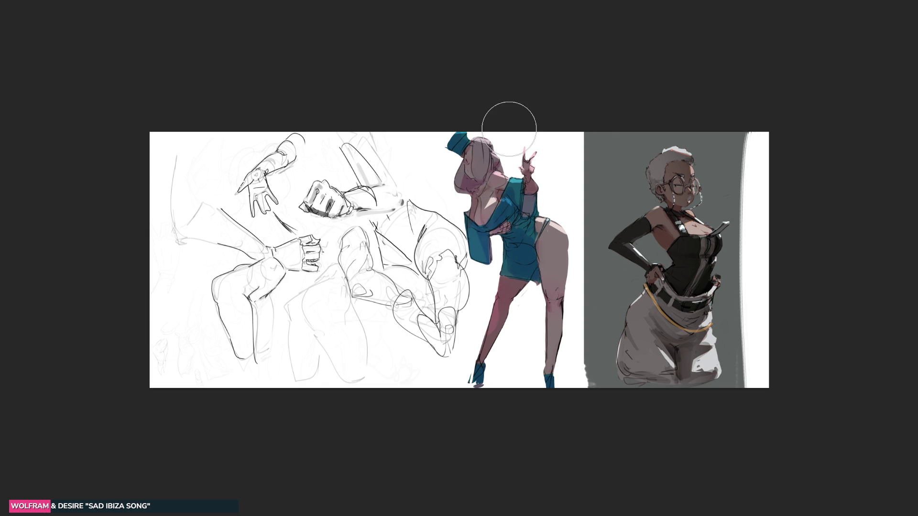
mouse_move(553, 382)
mouse_down()
mouse_move(478, 296)
mouse_move(497, 191)
mouse_move(447, 183)
mouse_up()
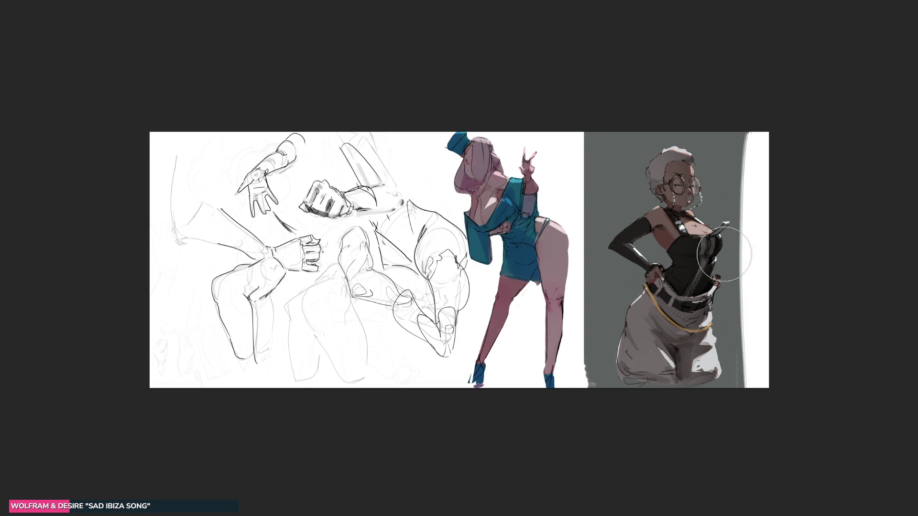
Step: Lighten the figure's legs, head and chest, then repaint the sleeve and chest in teal tones
mouse_move(555, 258)
mouse_down()
mouse_move(526, 302)
mouse_move(549, 378)
mouse_up()
drag(457, 203, 426, 103)
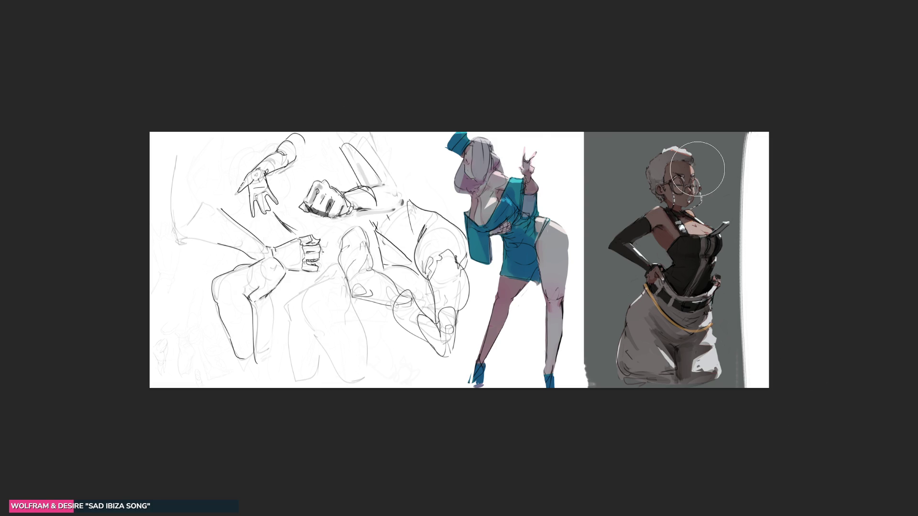
key(bracketright)
key(bracketright)
key(bracketright)
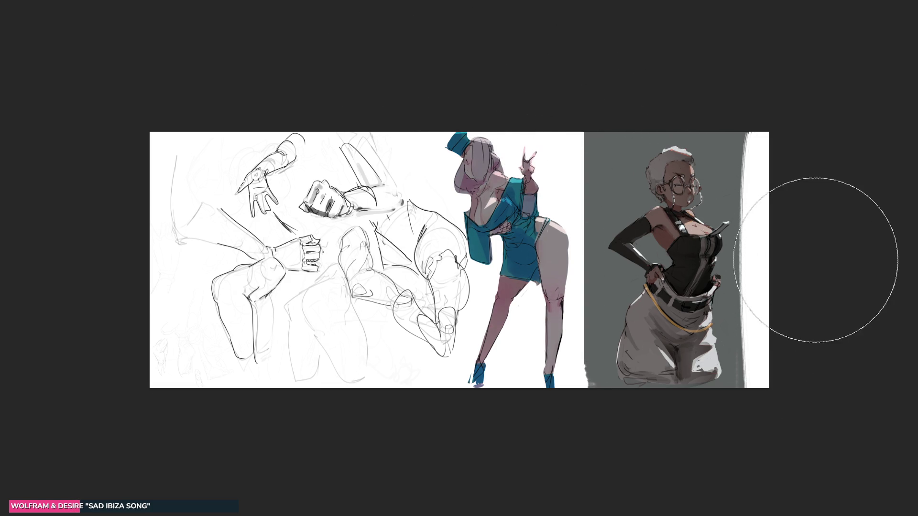
key(bracketleft)
key(bracketleft)
key(bracketleft)
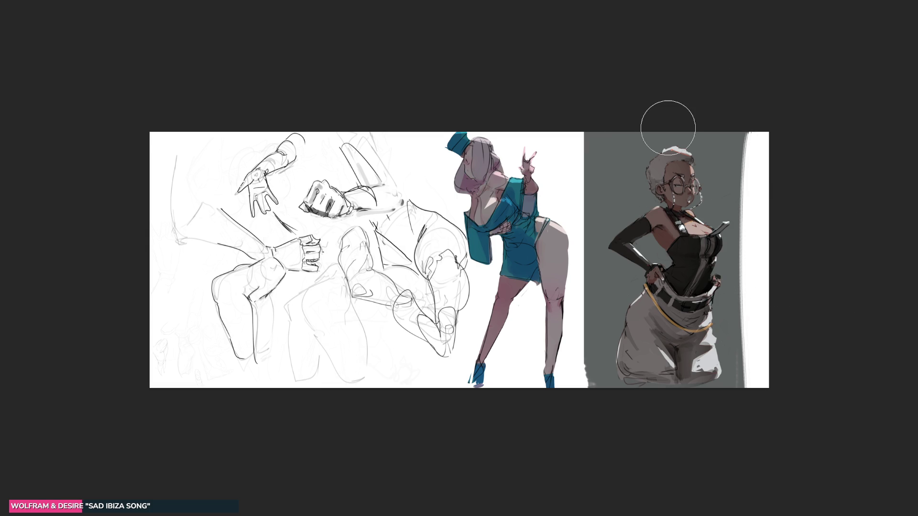
mouse_move(470, 246)
mouse_down()
mouse_move(480, 263)
mouse_move(483, 249)
mouse_up()
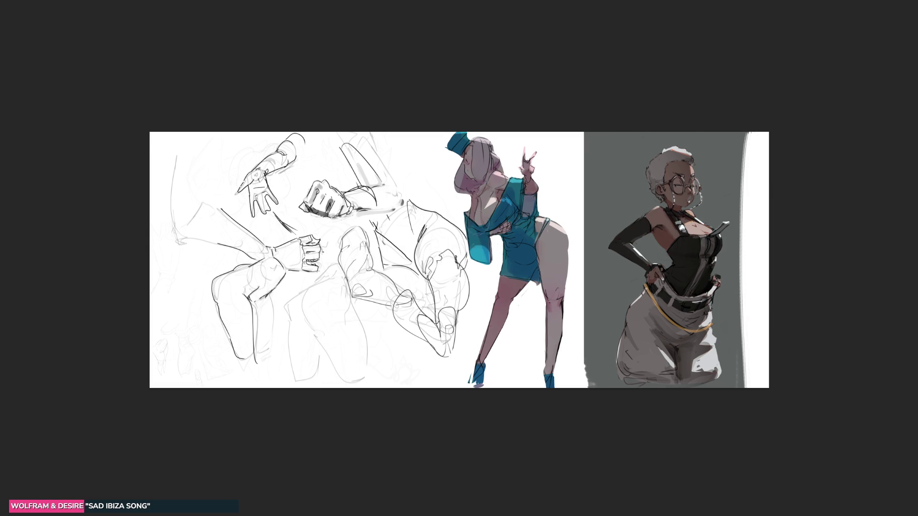
mouse_move(491, 212)
mouse_down()
mouse_move(475, 236)
mouse_move(476, 204)
mouse_move(478, 239)
mouse_up()
mouse_move(488, 282)
mouse_down()
mouse_move(478, 239)
mouse_move(478, 277)
mouse_move(485, 270)
mouse_up()
mouse_move(473, 215)
mouse_down()
mouse_move(488, 258)
mouse_move(497, 172)
mouse_move(478, 163)
mouse_move(470, 175)
mouse_move(476, 144)
mouse_move(470, 202)
mouse_move(473, 190)
mouse_move(480, 206)
mouse_move(471, 191)
mouse_move(481, 189)
mouse_move(462, 196)
mouse_move(491, 184)
mouse_move(550, 198)
mouse_move(511, 212)
mouse_move(540, 206)
mouse_move(535, 182)
mouse_move(550, 192)
mouse_move(538, 205)
mouse_move(532, 190)
mouse_up()
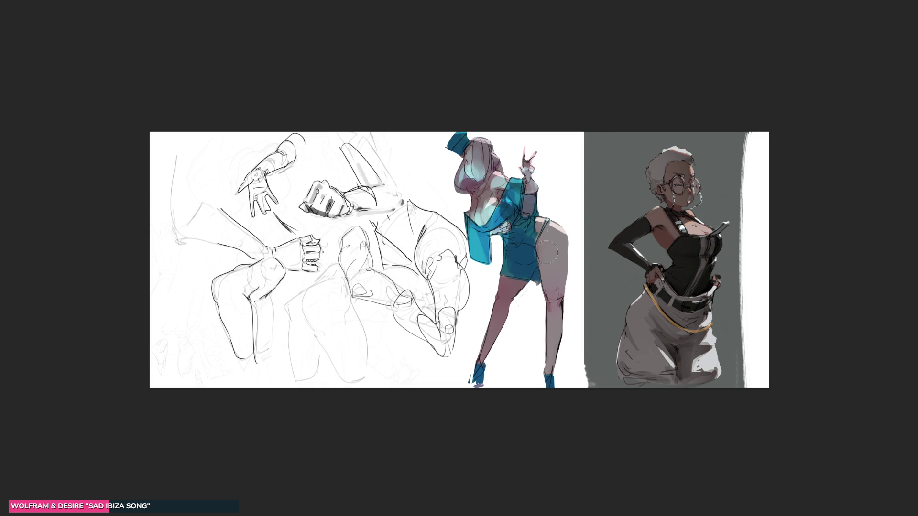
Step: Add highlights and shading to the thighs and knees, and lighten the right shin with cyan
drag(524, 254, 530, 222)
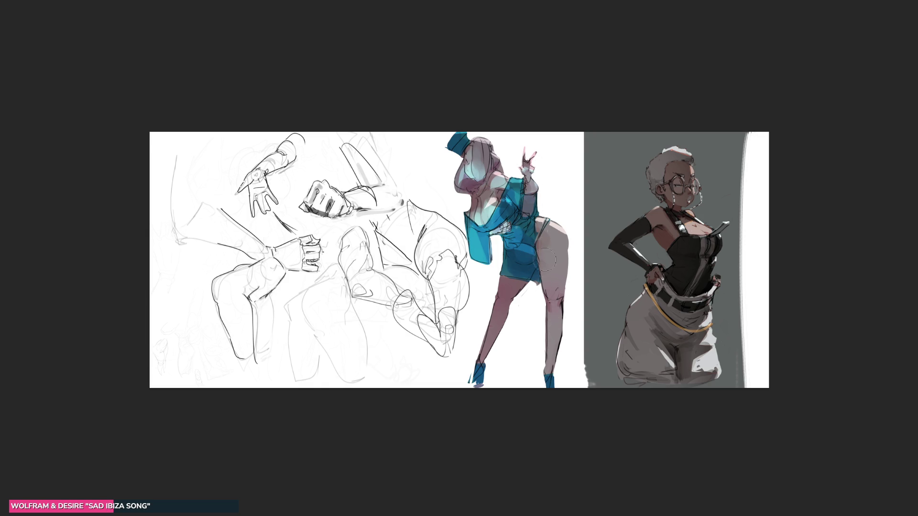
mouse_move(555, 316)
mouse_down()
mouse_move(550, 282)
mouse_move(542, 325)
mouse_up()
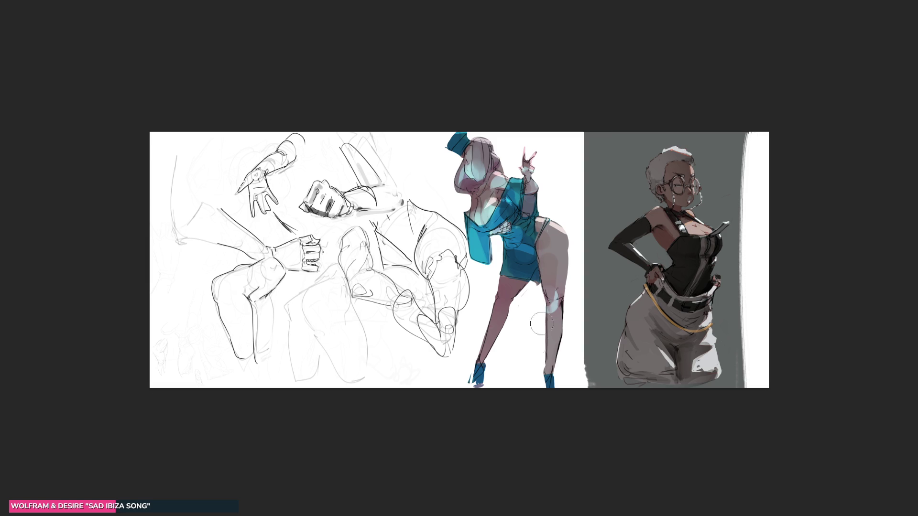
drag(559, 221, 560, 283)
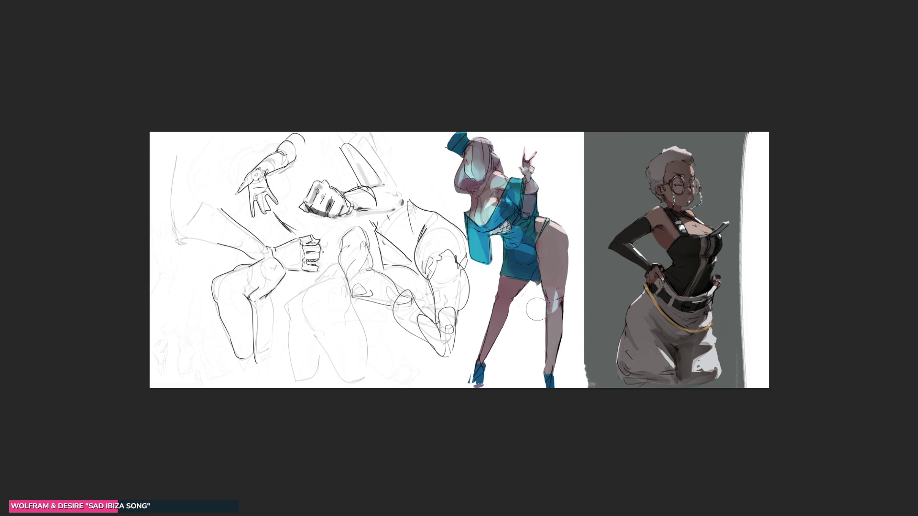
drag(490, 337, 521, 277)
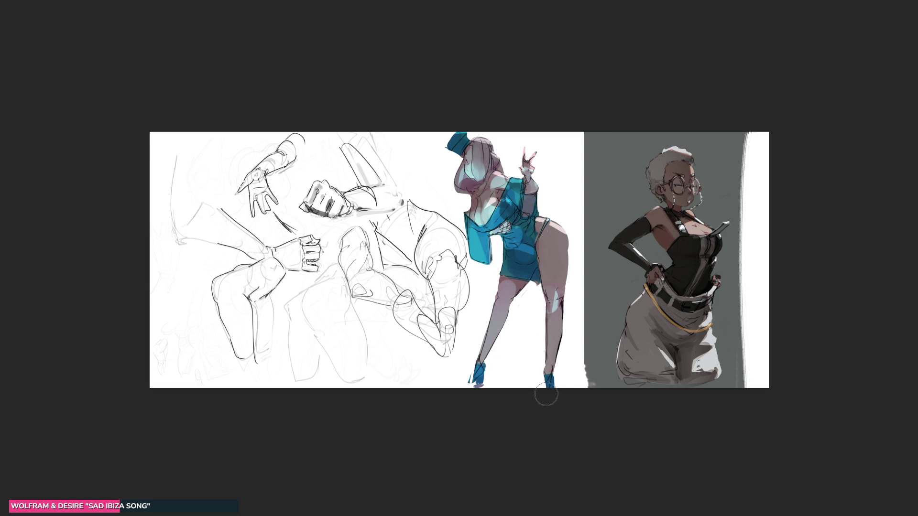
drag(551, 346, 550, 306)
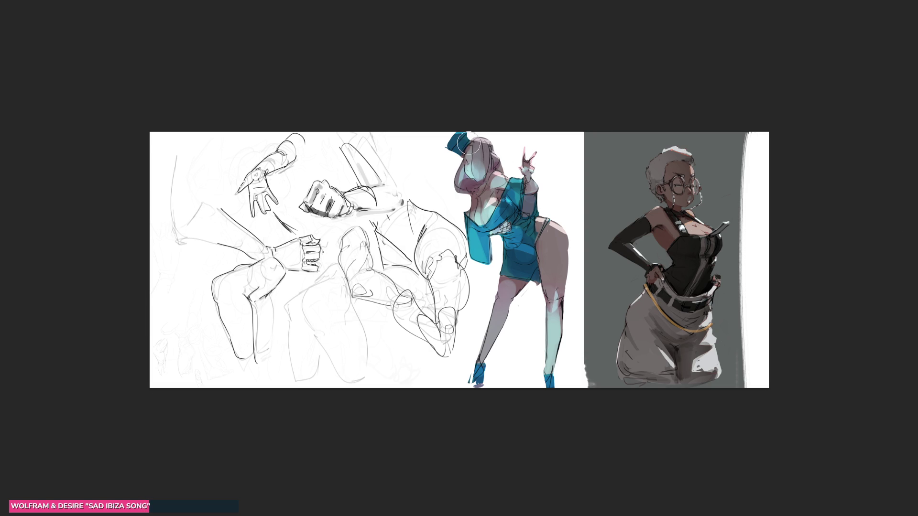
Step: Paint a grey backdrop behind the teal figure, try black, revert to grey, and lighten its top and bottom
mouse_move(484, 174)
mouse_down()
mouse_move(523, 165)
mouse_move(573, 363)
mouse_up()
drag(511, 96, 502, 402)
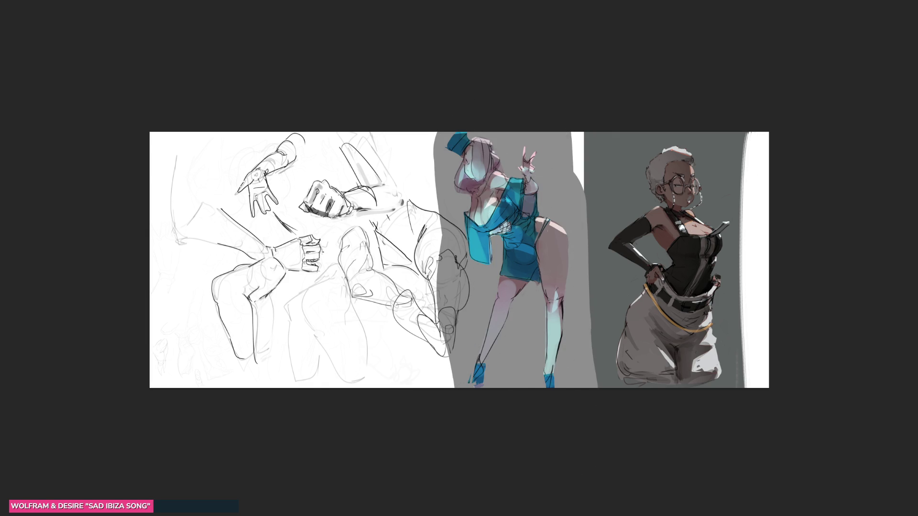
mouse_move(529, 107)
mouse_down()
mouse_move(523, 348)
mouse_move(497, 419)
mouse_move(481, 154)
mouse_move(536, 127)
mouse_move(524, 455)
mouse_up()
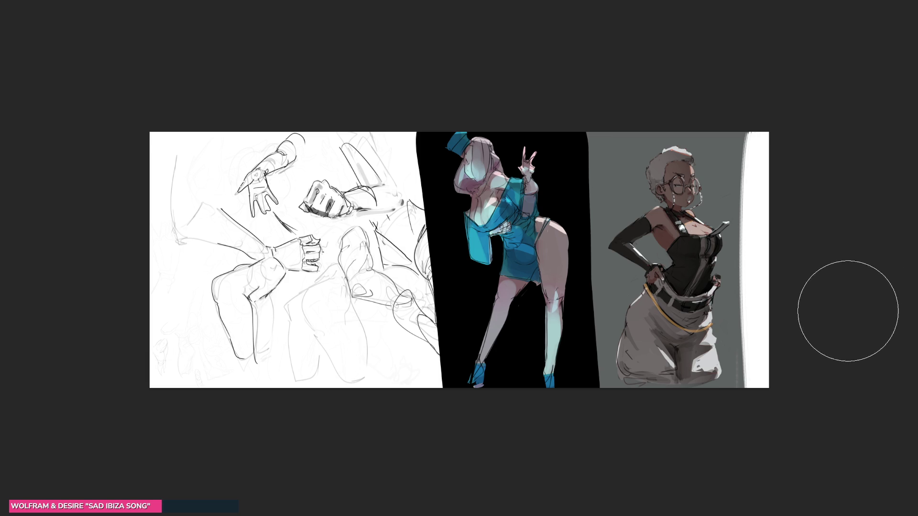
mouse_move(729, 225)
mouse_down()
mouse_move(543, 225)
mouse_move(788, 461)
mouse_up()
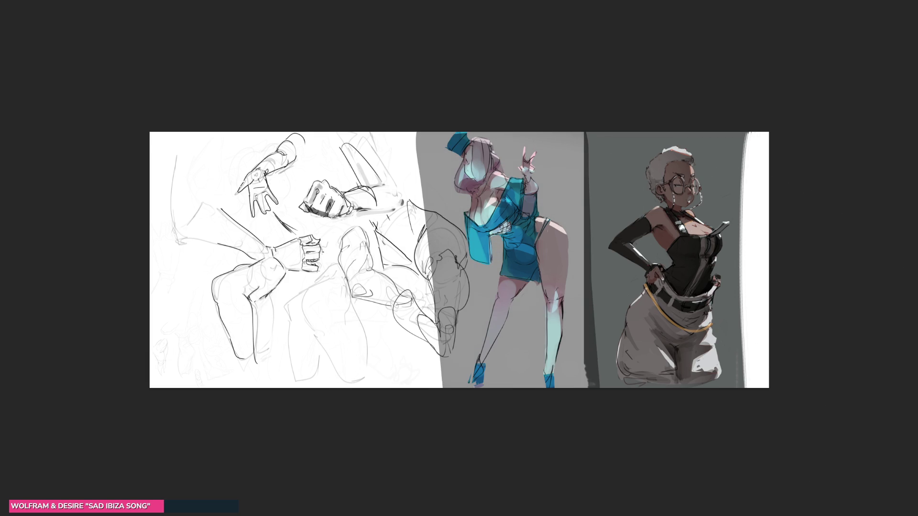
drag(706, 185, 109, 154)
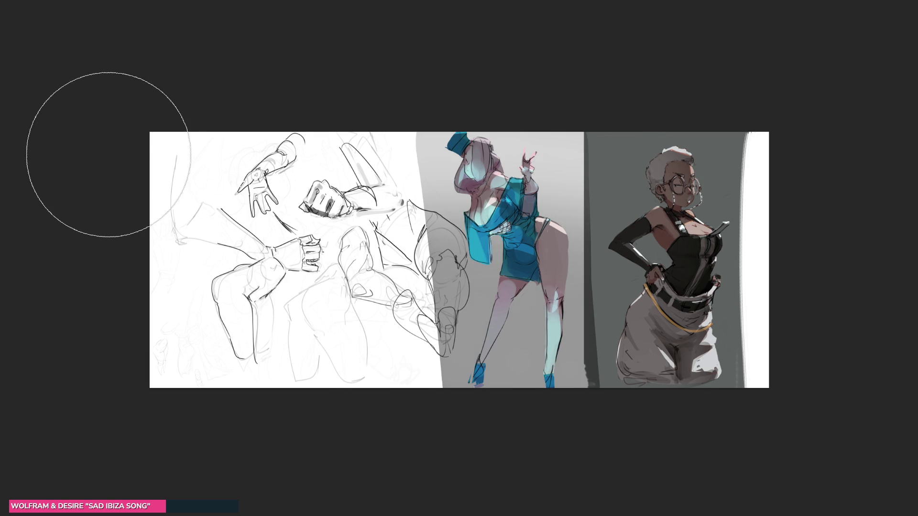
drag(245, 277, 902, 379)
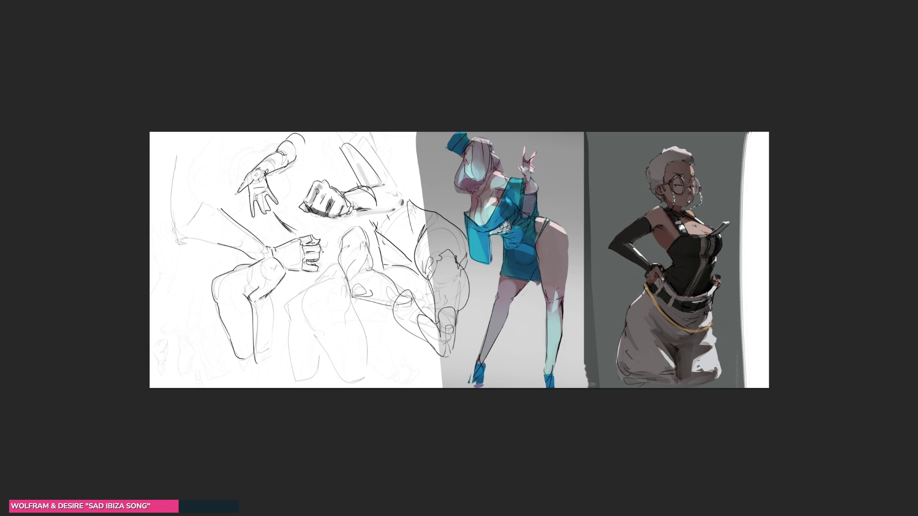
Step: Test and undo light strokes on the hat, then repaint the shading beside the eye in skin tone
key(bracketleft)
key(bracketleft)
key(bracketleft)
key(bracketright)
key(bracketright)
key(bracketright)
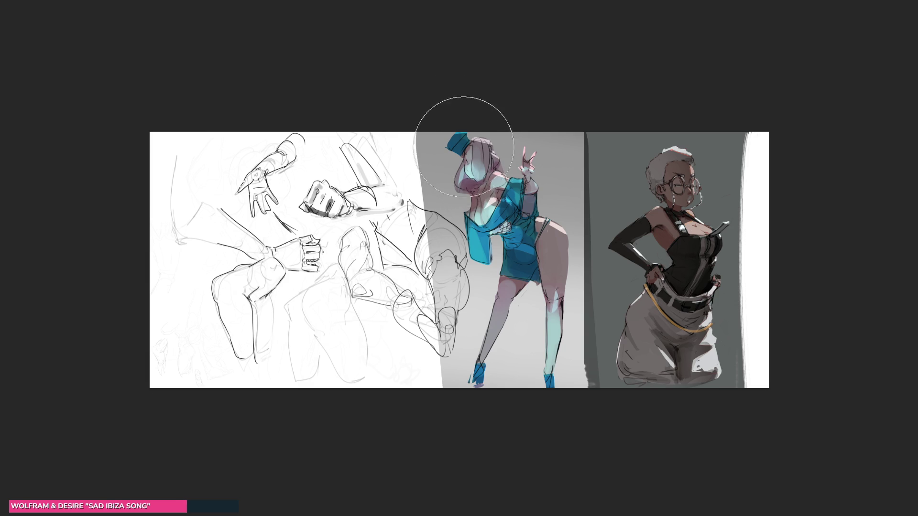
key(bracketleft)
key(bracketleft)
key(bracketleft)
drag(464, 162, 457, 143)
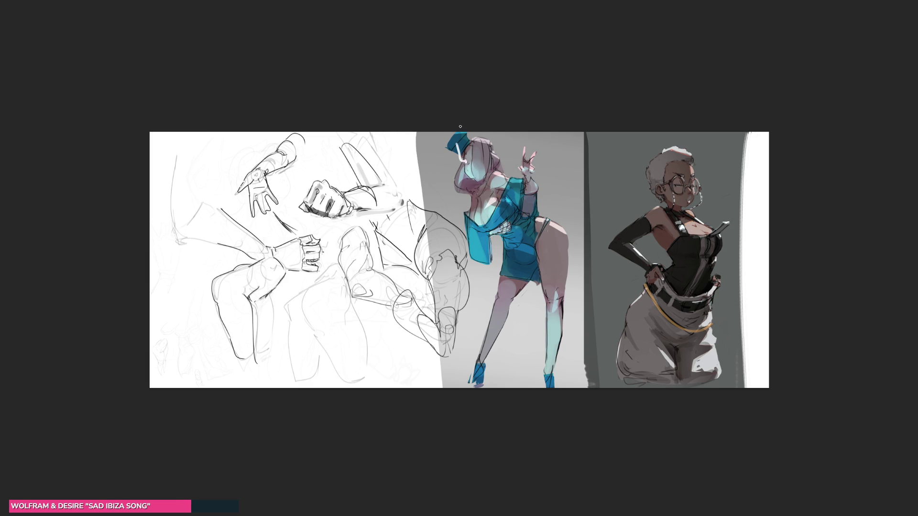
key(ctrl+z)
drag(454, 141, 453, 158)
key(ctrl+z)
key(ctrl+z)
drag(453, 140, 454, 158)
key(ctrl+z)
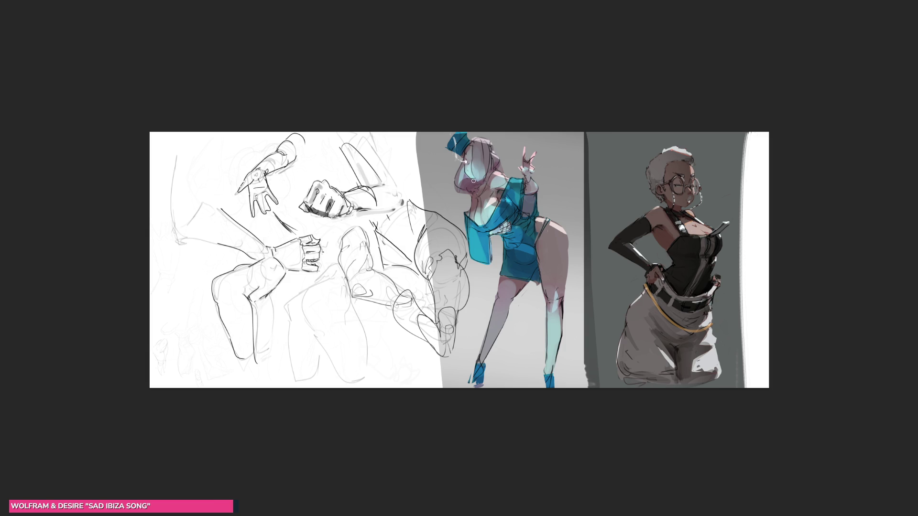
mouse_move(474, 178)
mouse_down()
mouse_move(465, 185)
mouse_move(474, 189)
mouse_up()
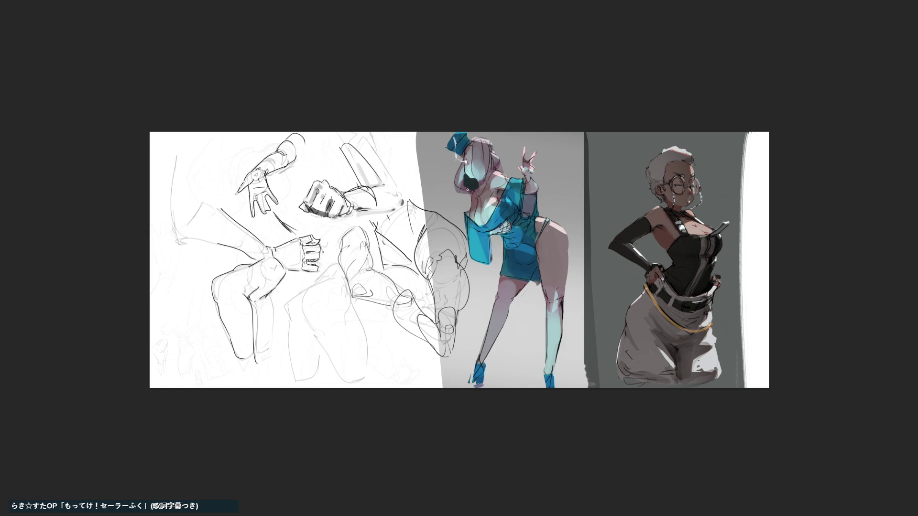
mouse_move(468, 189)
mouse_down()
mouse_move(475, 187)
mouse_move(463, 179)
mouse_move(480, 186)
mouse_move(478, 175)
mouse_up()
key(bracketleft)
key(bracketleft)
key(bracketleft)
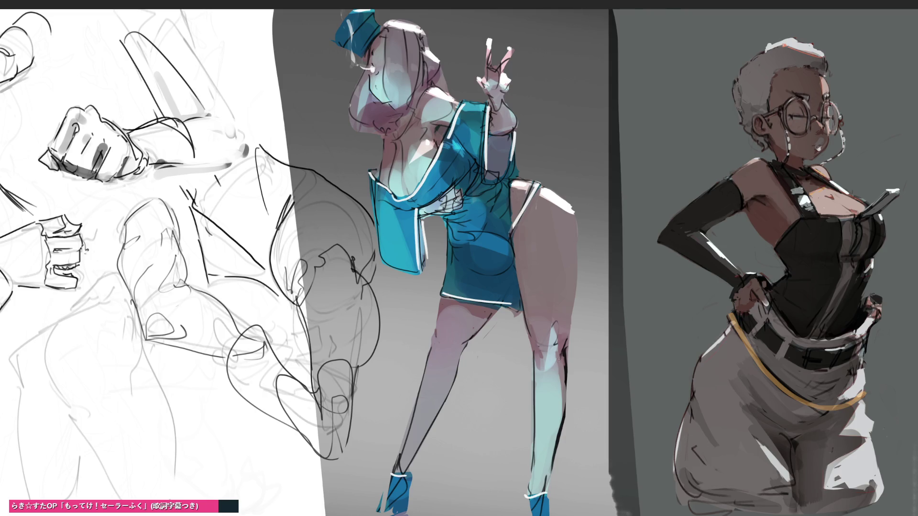
Step: Add dark knee marks, faintly brighten behind the knee, and darken the thigh shadow
drag(555, 324, 556, 331)
drag(535, 353, 525, 410)
key(ctrl+z)
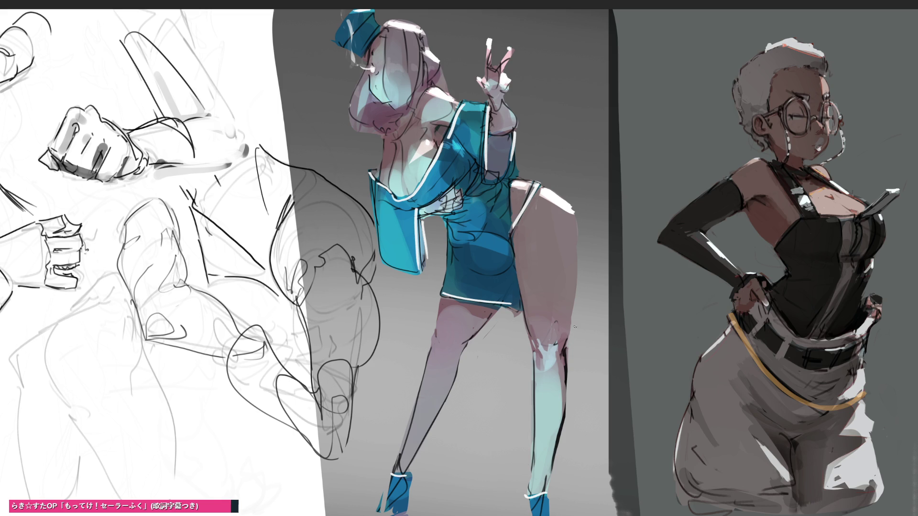
drag(569, 346, 566, 364)
drag(573, 318, 568, 399)
drag(565, 358, 565, 375)
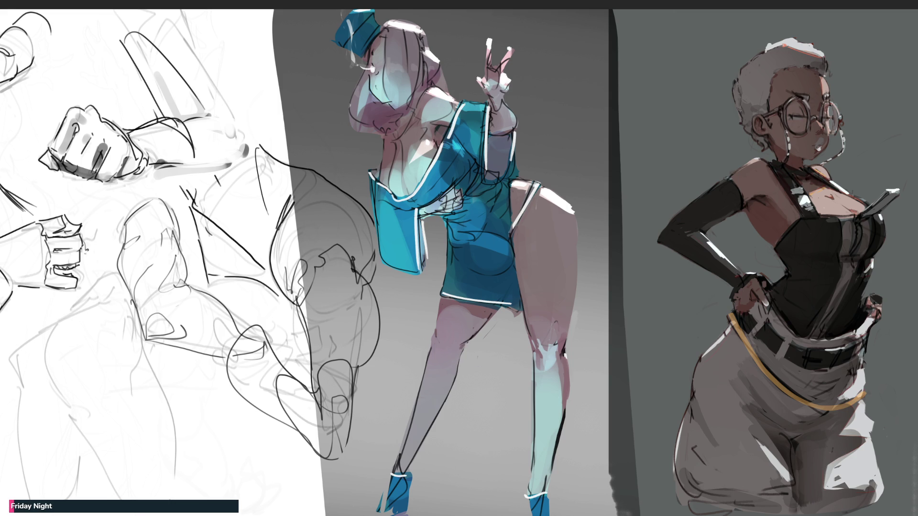
drag(460, 348, 462, 345)
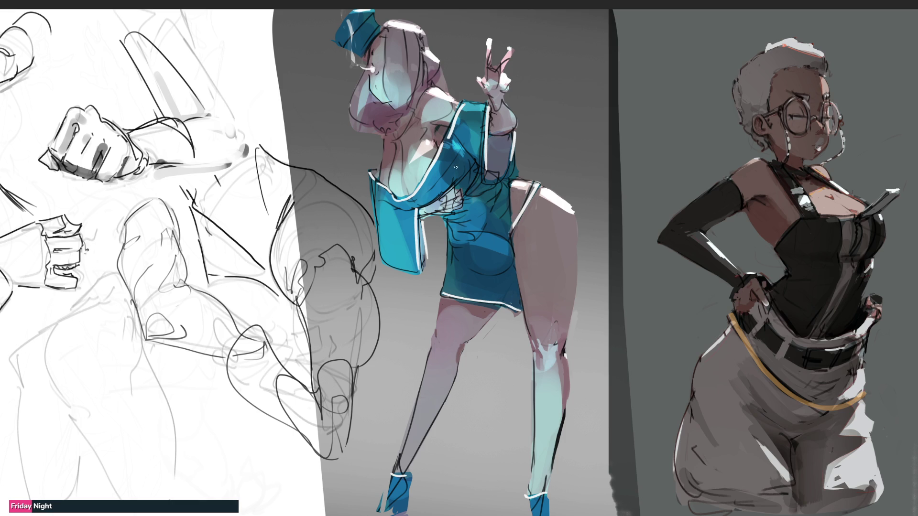
Step: Add light highlights around the chest hand and touch up the middle figure's eye and nose
mouse_move(426, 210)
mouse_down()
mouse_move(443, 211)
mouse_move(463, 184)
mouse_move(455, 195)
mouse_move(462, 186)
mouse_move(462, 213)
mouse_move(451, 201)
mouse_up()
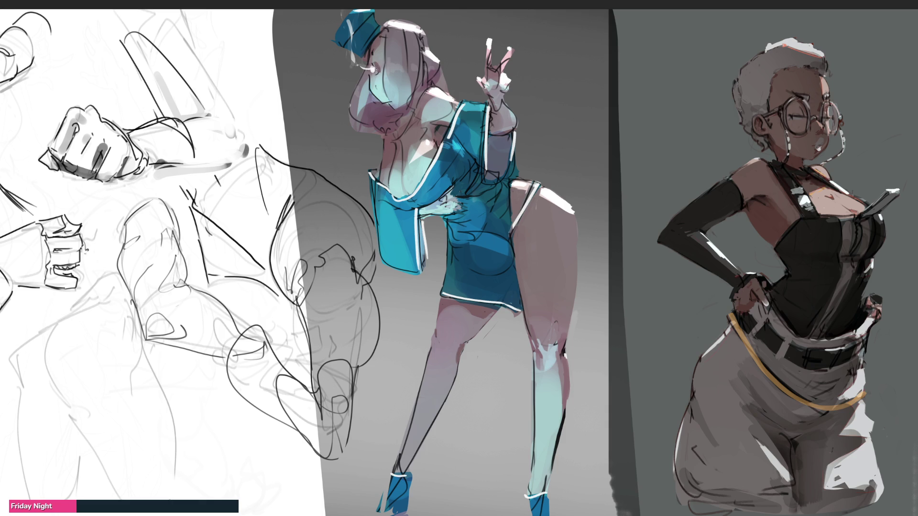
drag(373, 61, 382, 68)
drag(371, 67, 382, 72)
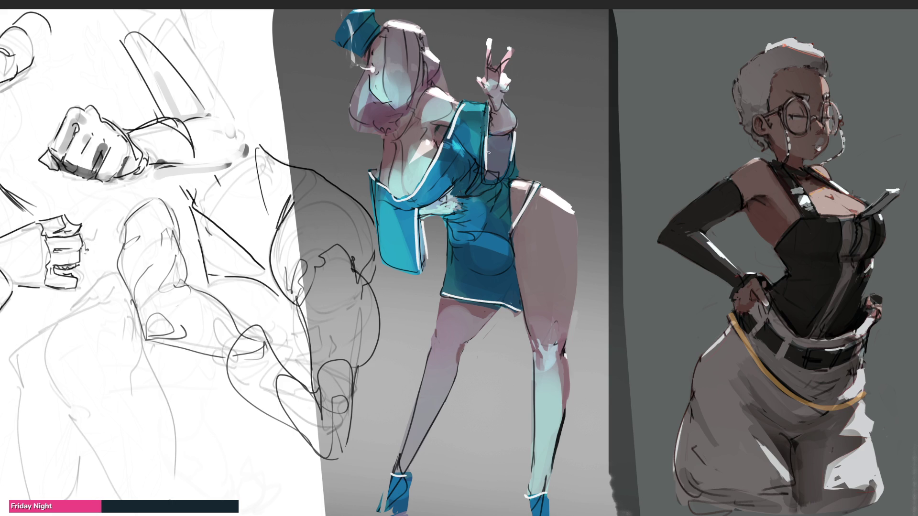
Step: Brighten the white trim edges along the forearm, dress edge, neckline, side and sleeve
drag(488, 152, 486, 108)
mouse_move(487, 157)
mouse_down()
mouse_move(487, 182)
mouse_move(499, 183)
mouse_up()
drag(513, 158, 509, 175)
mouse_move(418, 262)
mouse_down()
mouse_move(421, 270)
mouse_move(427, 261)
mouse_up()
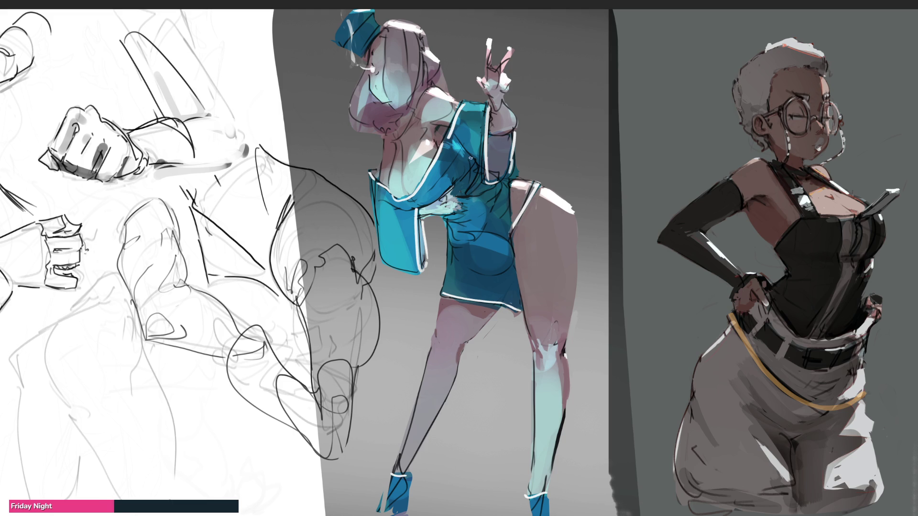
Step: Undo the stray dark hatching on the blue dress and outline a dress area
mouse_move(468, 156)
mouse_down()
mouse_move(457, 181)
mouse_move(454, 154)
mouse_up()
key(ctrl+z)
key(ctrl+z)
key(ctrl+z)
key(ctrl+z)
key(ctrl+z)
mouse_move(461, 166)
mouse_down()
mouse_move(466, 191)
mouse_move(478, 171)
mouse_up()
Step: Fill the dress selection with dark navy, then undo a trial navy stroke across the chest
key(alt+BackSpace)
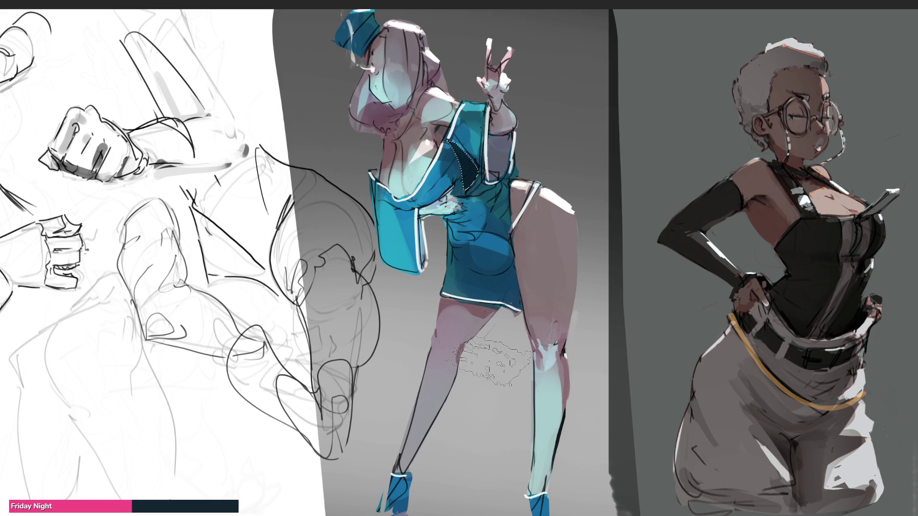
mouse_move(491, 376)
mouse_down()
mouse_move(507, 358)
mouse_move(478, 318)
mouse_up()
key(ctrl+d)
key(b)
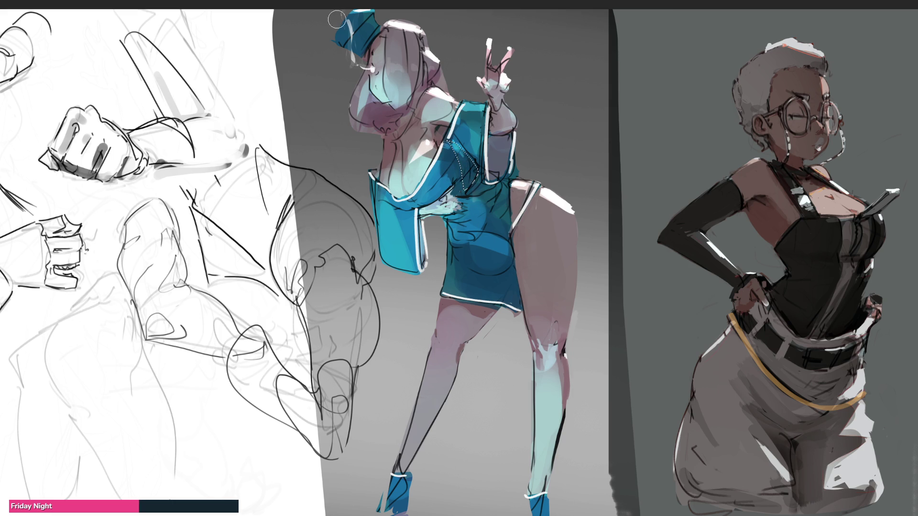
drag(454, 157, 505, 161)
key(ctrl+z)
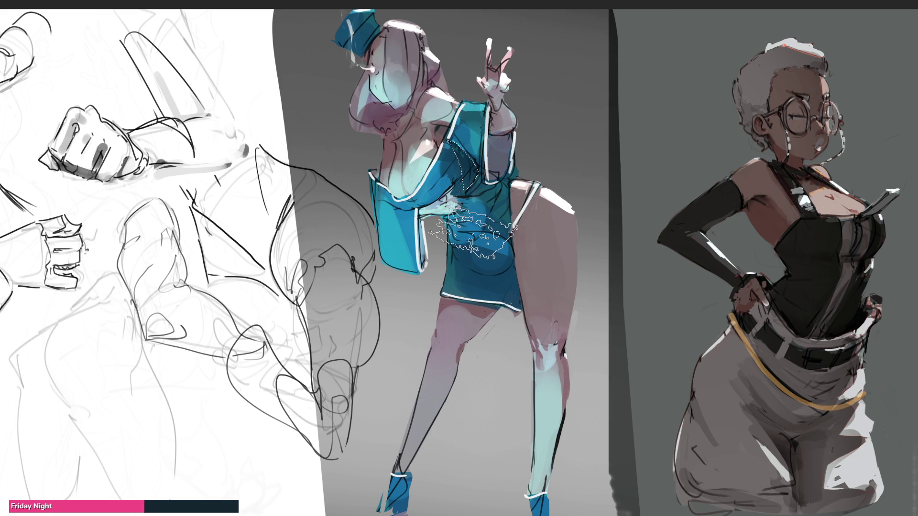
Step: Lasso the inner chest panel, fill it navy, then repaint it a lighter grey-blue
click(428, 142)
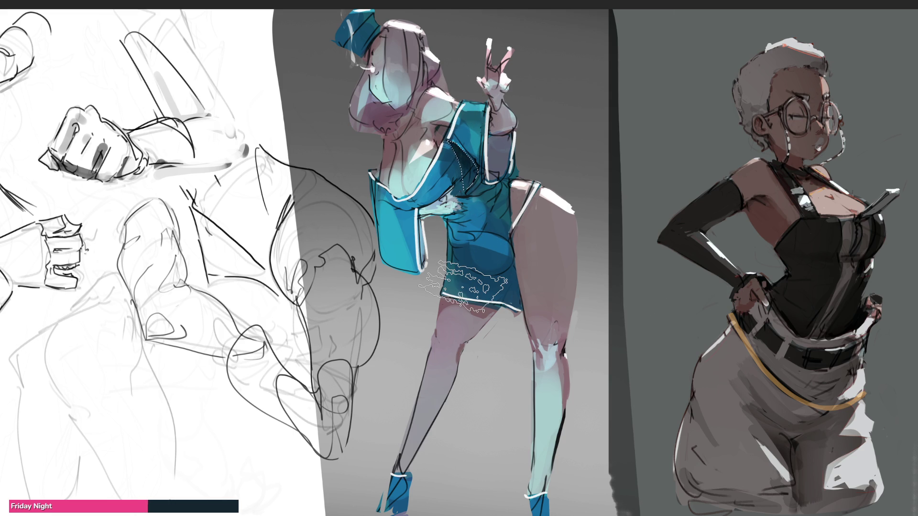
key(ctrl+d)
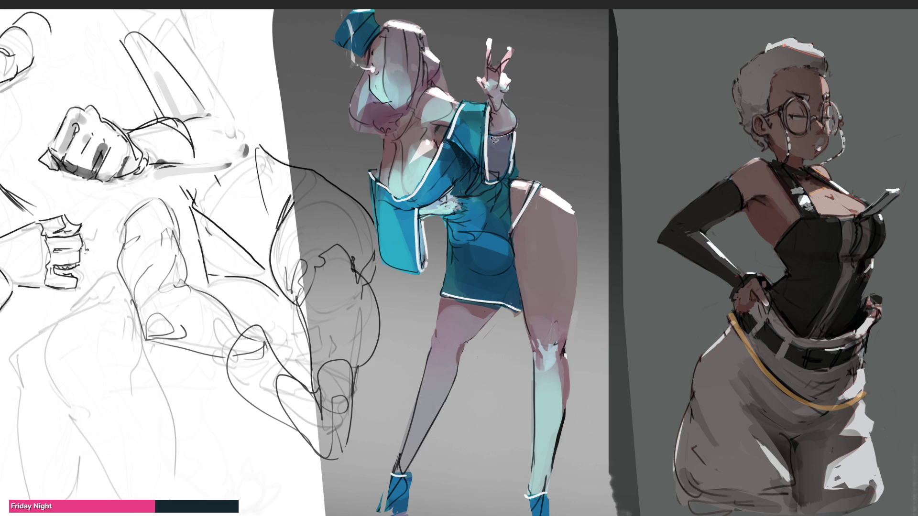
mouse_move(489, 141)
mouse_down()
mouse_move(491, 184)
mouse_move(513, 134)
mouse_up()
key(alt+BackSpace)
mouse_move(498, 196)
mouse_down()
mouse_move(564, 186)
mouse_move(555, 220)
mouse_up()
key(Escape)
drag(526, 158, 558, 137)
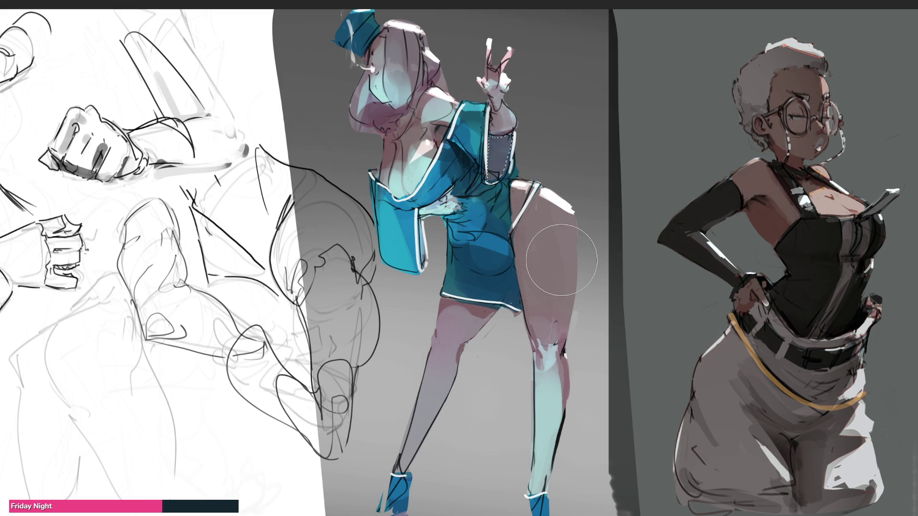
Step: Clear the selections and darken the teal-dress girl's shoulder line
key(ctrl+d)
click(435, 48)
key(ctrl+d)
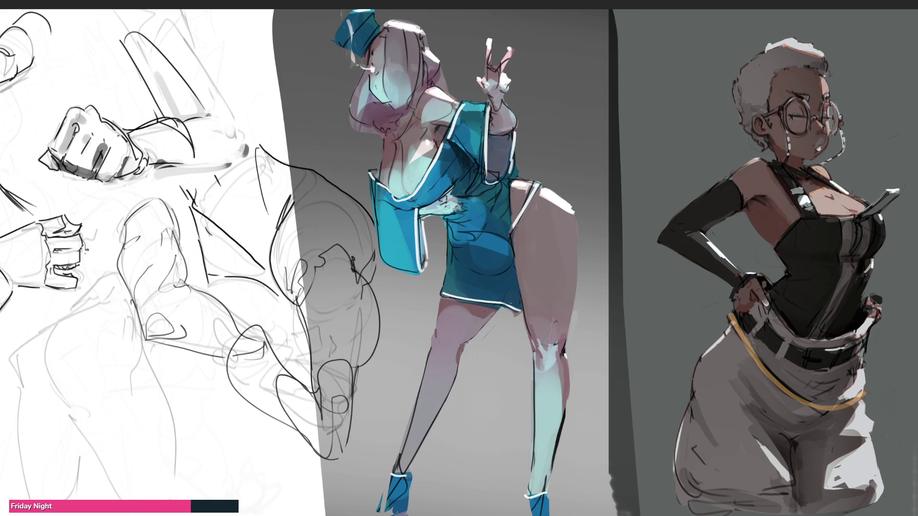
drag(433, 103, 449, 100)
Step: Use a sampled face colour to mark the neck, and repaint the hat badge as a white-outlined oval
alt+click(387, 106)
drag(378, 104, 384, 97)
drag(334, 41, 351, 45)
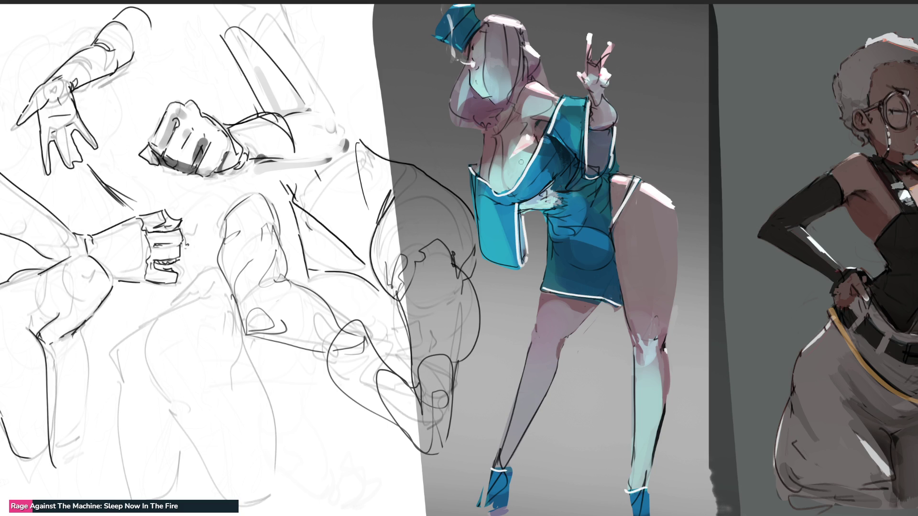
mouse_move(516, 158)
mouse_down()
mouse_move(495, 76)
mouse_move(593, 273)
mouse_up()
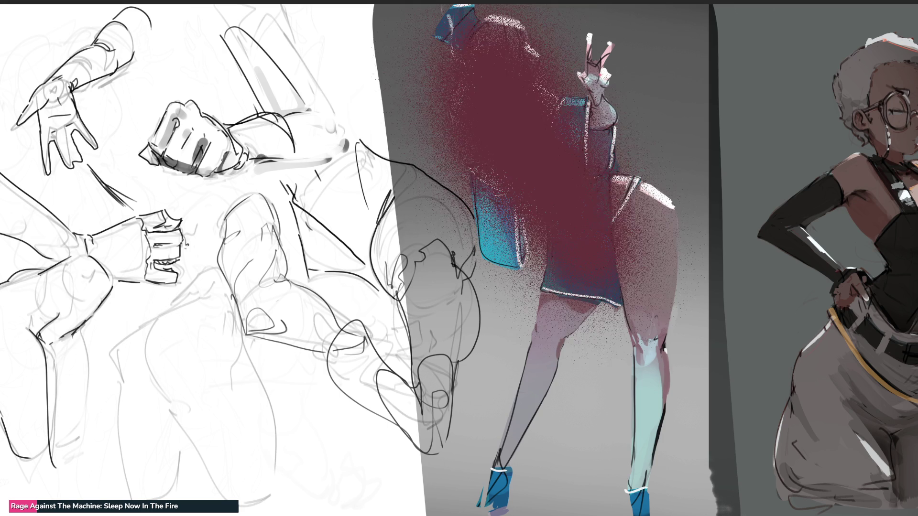
key(alt+shift+m)
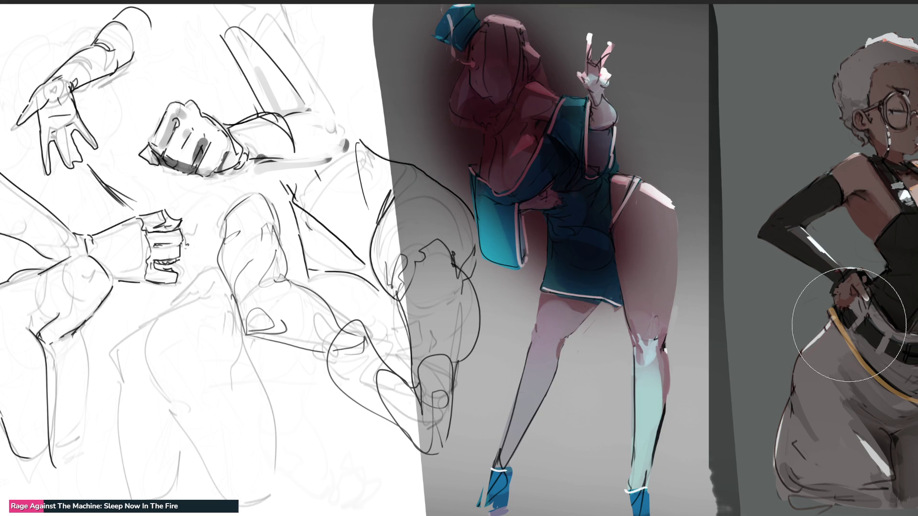
mouse_move(812, 306)
mouse_down()
mouse_move(550, 296)
mouse_move(444, 191)
mouse_move(500, 69)
mouse_up()
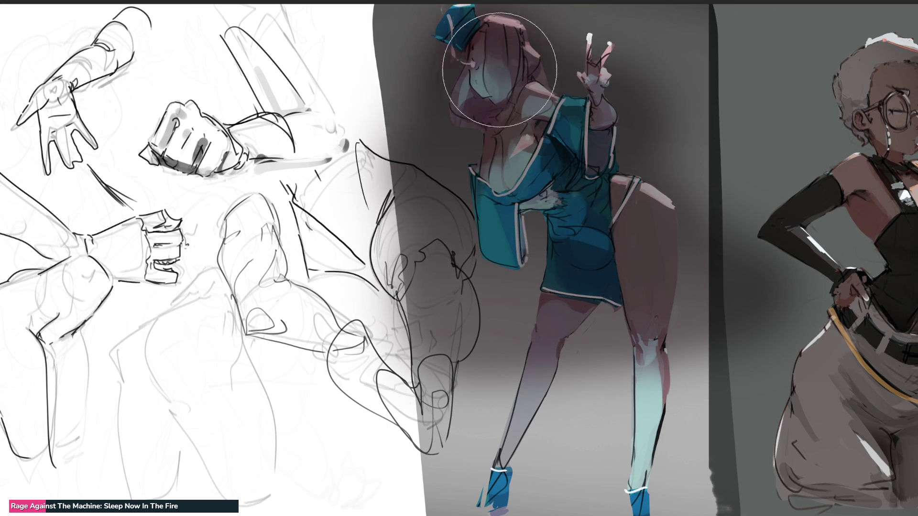
key(ctrl+z)
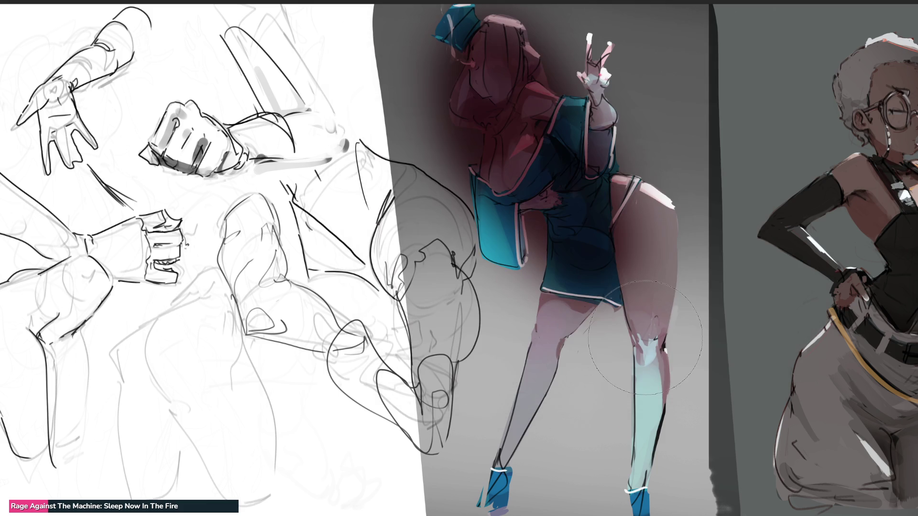
mouse_move(645, 338)
mouse_down()
mouse_move(593, 267)
mouse_move(549, 157)
mouse_move(680, 29)
mouse_up()
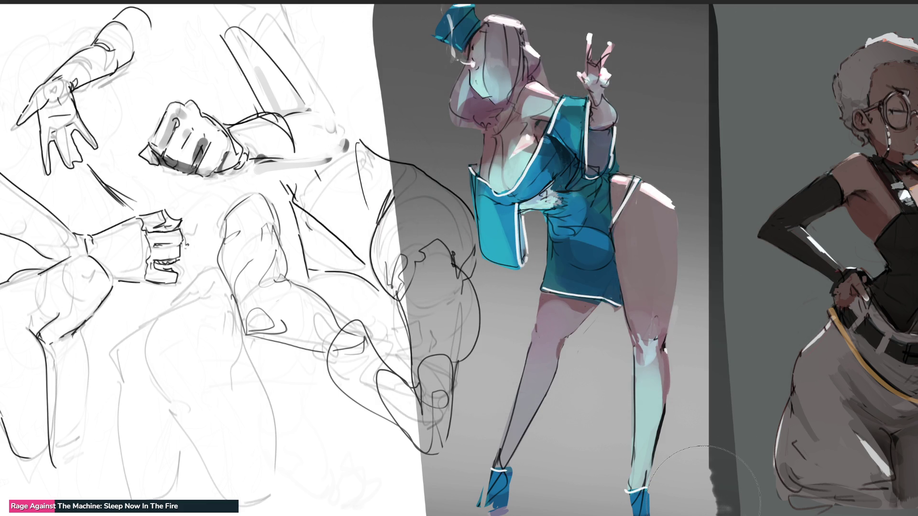
Step: Shade the top of the hair and the upper thigh darker, backing off the last stroke
mouse_move(478, 28)
mouse_down()
mouse_move(515, 47)
mouse_move(502, 57)
mouse_move(517, 81)
mouse_move(555, 108)
mouse_move(510, 114)
mouse_move(502, 143)
mouse_move(554, 162)
mouse_move(543, 129)
mouse_move(540, 194)
mouse_move(544, 159)
mouse_move(604, 239)
mouse_move(576, 251)
mouse_move(614, 195)
mouse_move(619, 258)
mouse_move(669, 387)
mouse_up()
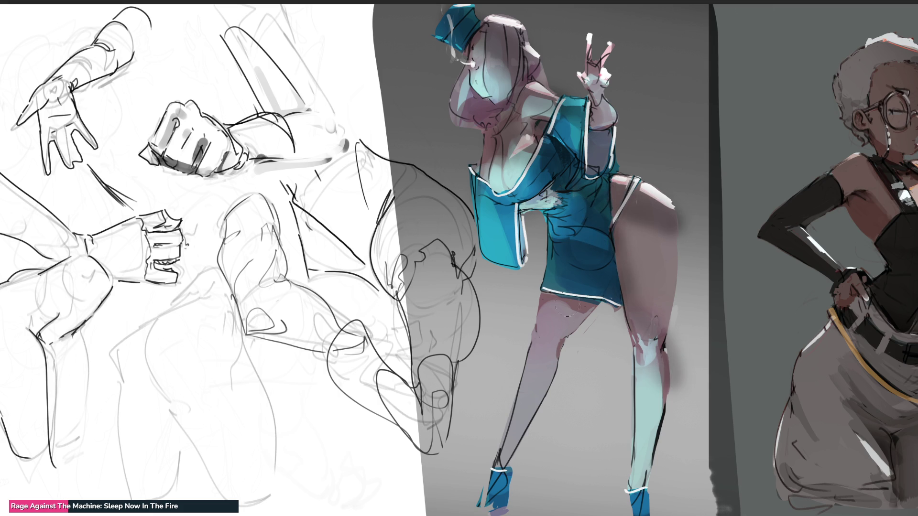
drag(641, 254, 618, 203)
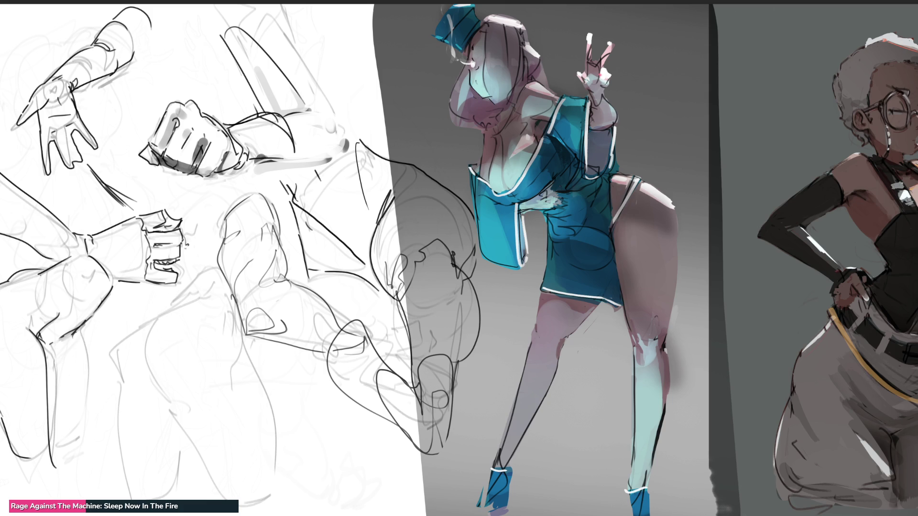
key(ctrl+z)
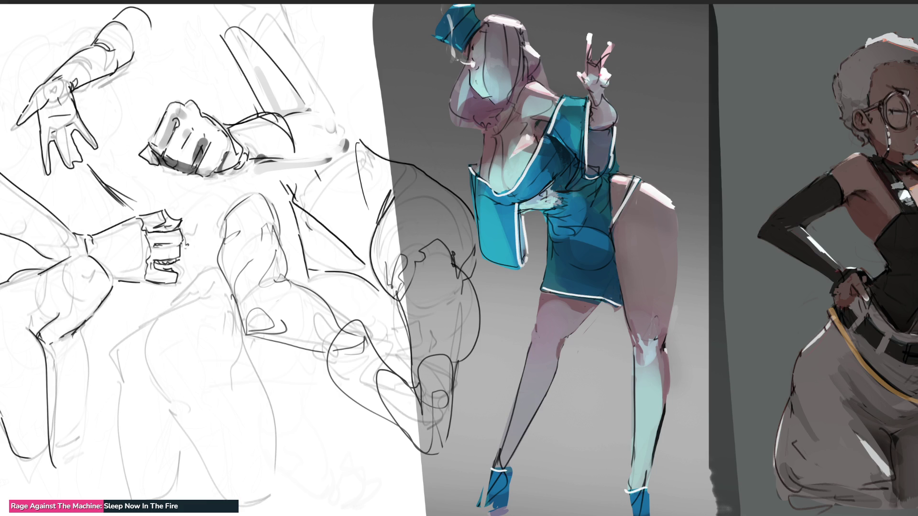
scroll(459, 258, down, 5)
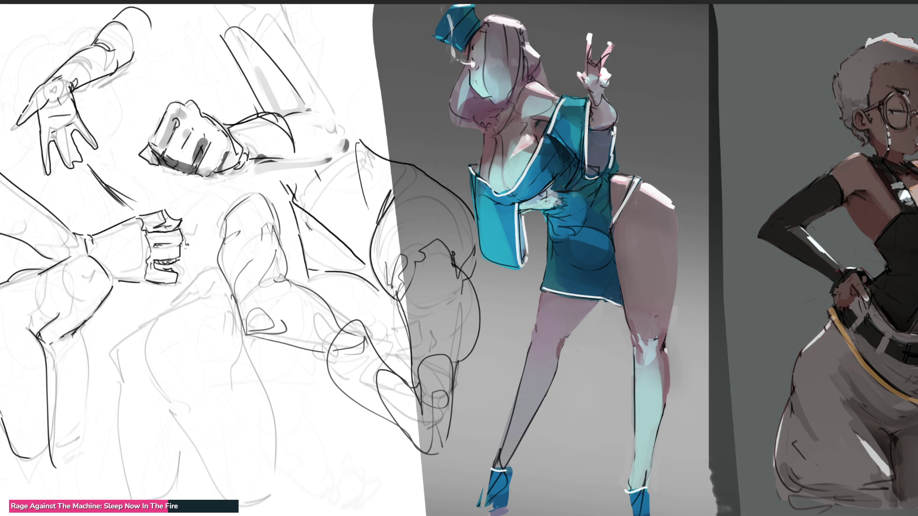
Step: Undo the last change and enlarge the brush with the ] shortcut
key(ctrl+z)
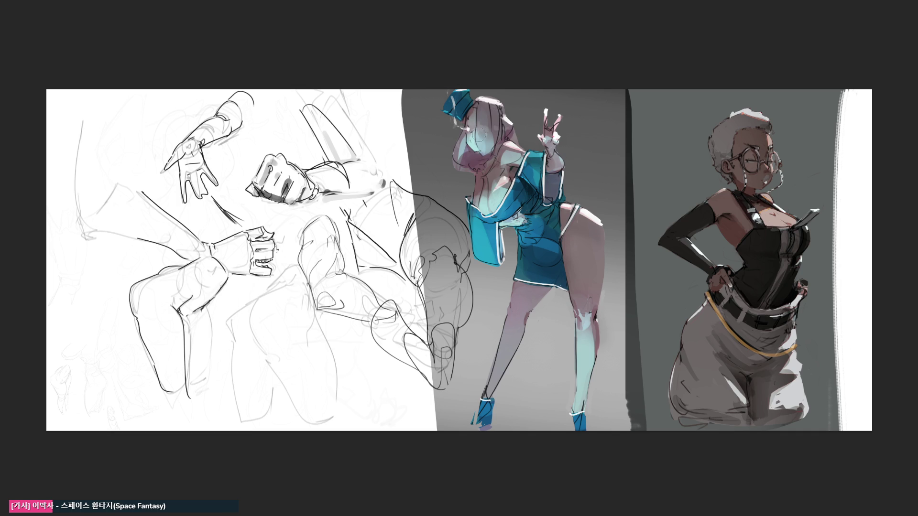
key(bracketright)
key(bracketright)
key(bracketright)
Step: Clear the pencil sketch from the left panel, resize the brush, and zoom in on the figures
key(Delete)
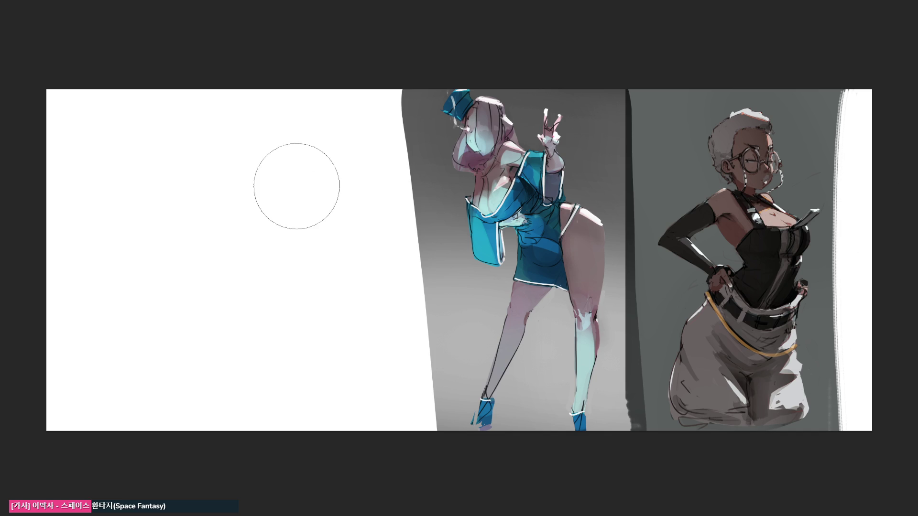
key(bracketright)
key(ctrl+plus)
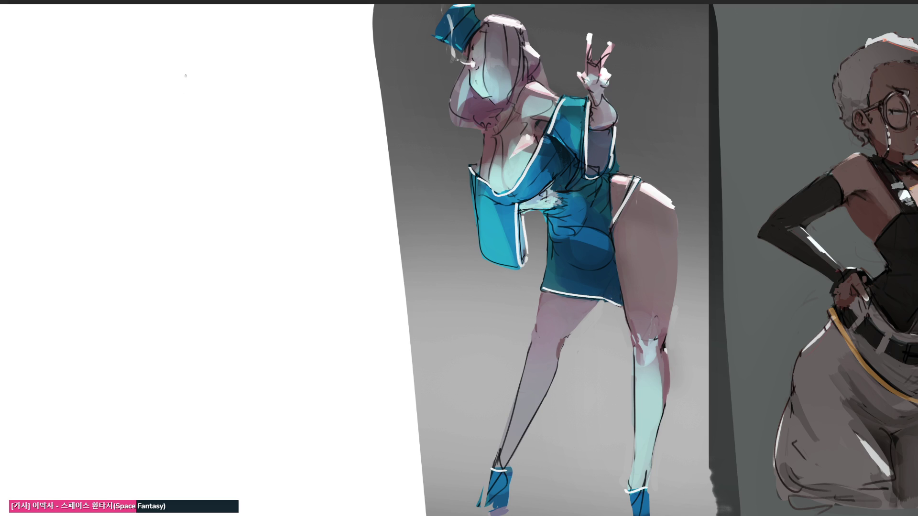
mouse_move(171, 87)
mouse_down()
mouse_move(200, 62)
mouse_move(212, 134)
mouse_up()
mouse_move(169, 82)
mouse_down()
mouse_move(186, 164)
mouse_move(192, 64)
mouse_move(219, 210)
mouse_move(174, 114)
mouse_move(214, 237)
mouse_up()
drag(220, 164, 224, 271)
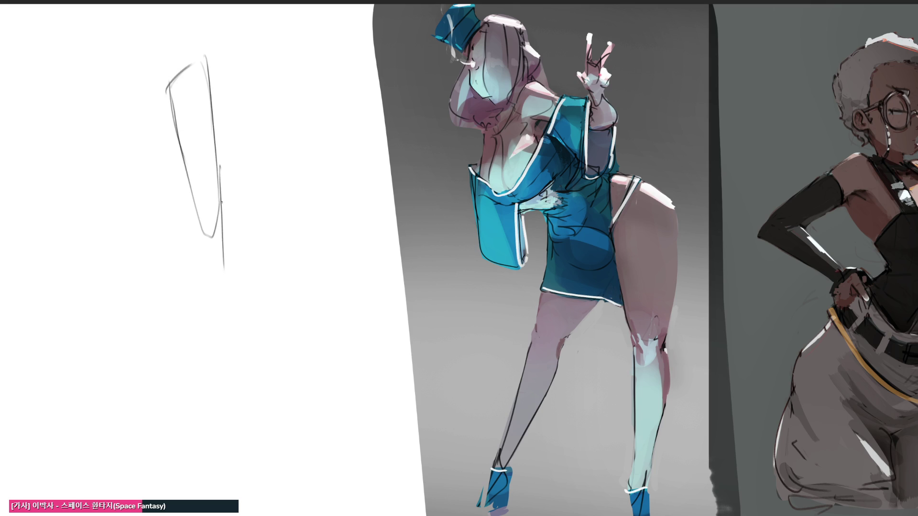
mouse_move(221, 198)
mouse_down()
mouse_move(227, 283)
mouse_move(198, 248)
mouse_move(221, 324)
mouse_up()
drag(231, 273, 230, 330)
mouse_move(194, 281)
mouse_down()
mouse_move(192, 308)
mouse_move(218, 337)
mouse_move(229, 317)
mouse_move(231, 357)
mouse_up()
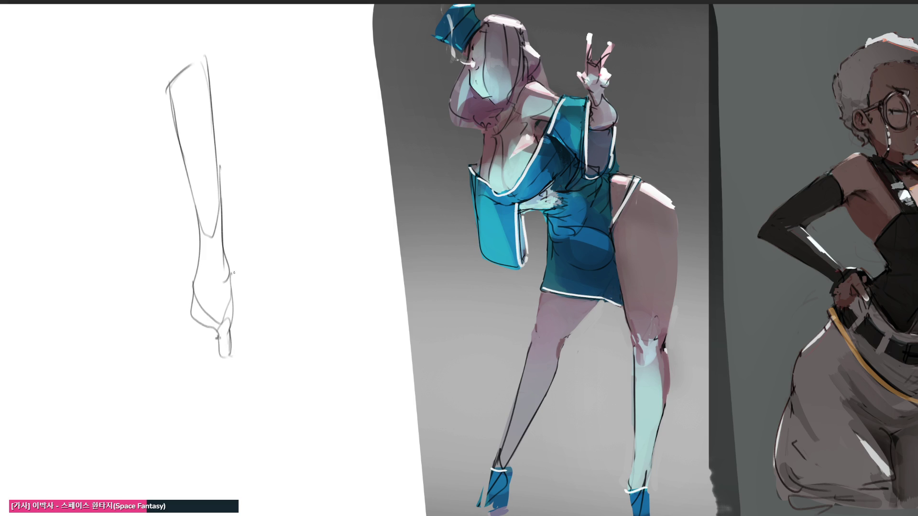
mouse_move(234, 273)
mouse_down()
mouse_move(242, 347)
mouse_move(257, 356)
mouse_up()
mouse_move(237, 342)
mouse_down()
mouse_move(253, 354)
mouse_move(232, 359)
mouse_up()
mouse_move(189, 296)
mouse_down()
mouse_move(185, 319)
mouse_move(196, 339)
mouse_move(186, 312)
mouse_up()
mouse_move(186, 317)
mouse_down()
mouse_move(196, 337)
mouse_move(210, 346)
mouse_move(218, 337)
mouse_move(217, 349)
mouse_up()
drag(201, 260, 189, 306)
mouse_move(199, 252)
mouse_down()
mouse_move(193, 291)
mouse_move(197, 256)
mouse_move(166, 102)
mouse_move(222, 191)
mouse_move(204, 253)
mouse_move(217, 262)
mouse_up()
drag(230, 264, 215, 334)
drag(208, 276, 191, 315)
drag(186, 315, 211, 333)
drag(216, 273, 207, 331)
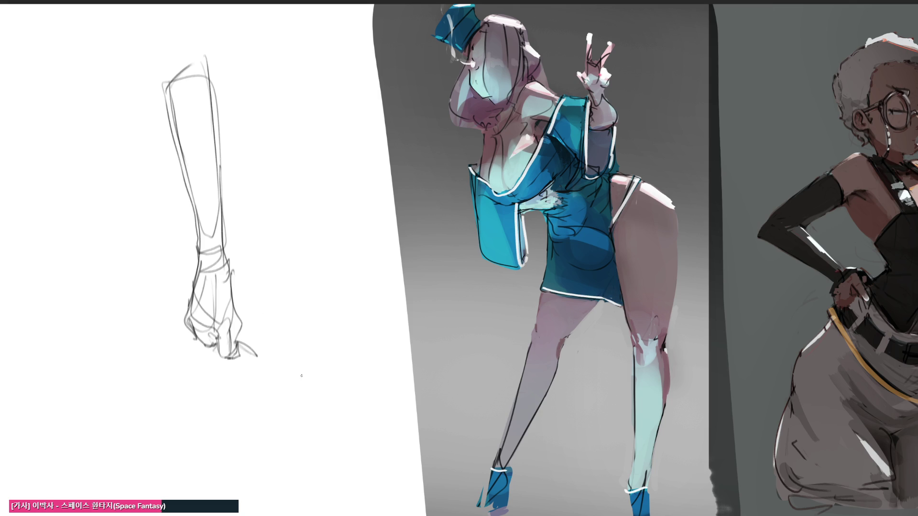
drag(207, 346, 208, 351)
mouse_move(196, 320)
mouse_down()
mouse_move(192, 340)
mouse_move(183, 329)
mouse_up()
drag(64, 44, 65, 128)
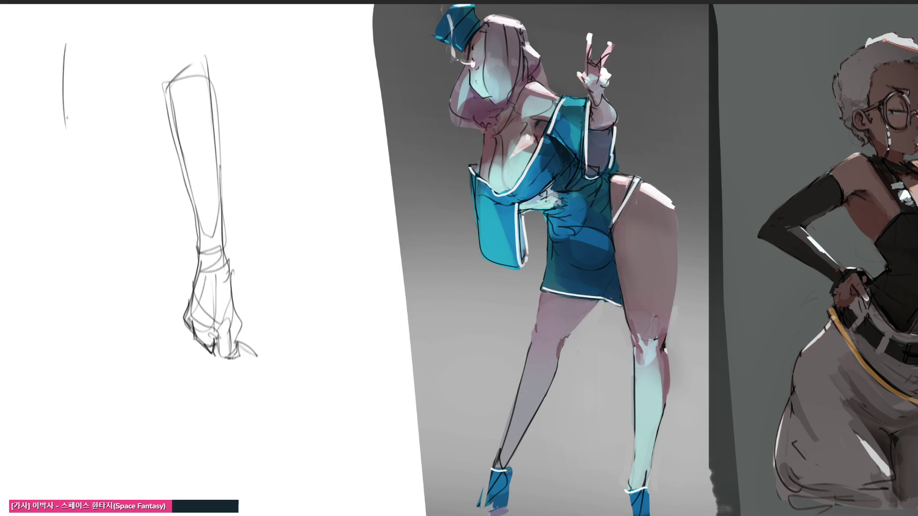
mouse_move(58, 62)
mouse_down()
mouse_move(111, 15)
mouse_move(138, 45)
mouse_move(130, 173)
mouse_up()
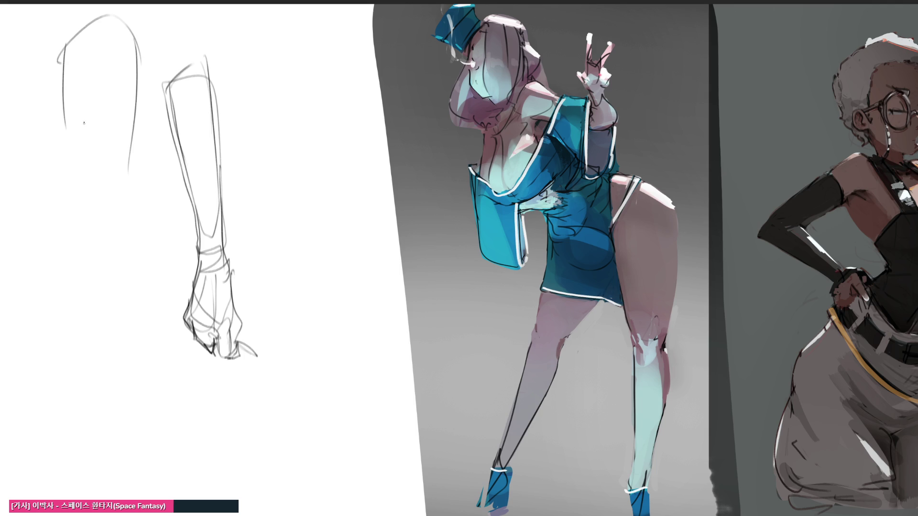
mouse_move(65, 149)
mouse_down()
mouse_move(96, 143)
mouse_move(129, 169)
mouse_move(129, 152)
mouse_up()
mouse_move(124, 151)
mouse_down()
mouse_move(85, 216)
mouse_move(128, 161)
mouse_up()
mouse_move(132, 128)
mouse_down()
mouse_move(122, 258)
mouse_move(89, 218)
mouse_move(101, 206)
mouse_move(95, 251)
mouse_move(118, 452)
mouse_move(132, 484)
mouse_up()
drag(125, 211, 144, 500)
drag(137, 188, 133, 263)
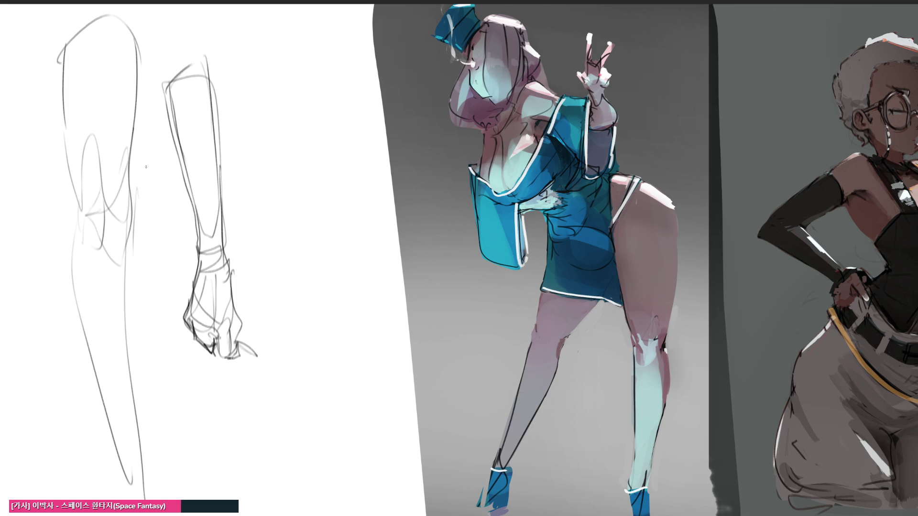
mouse_move(262, 110)
mouse_down()
mouse_move(277, 183)
mouse_move(238, 37)
mouse_move(347, 102)
mouse_up()
drag(340, 52, 355, 225)
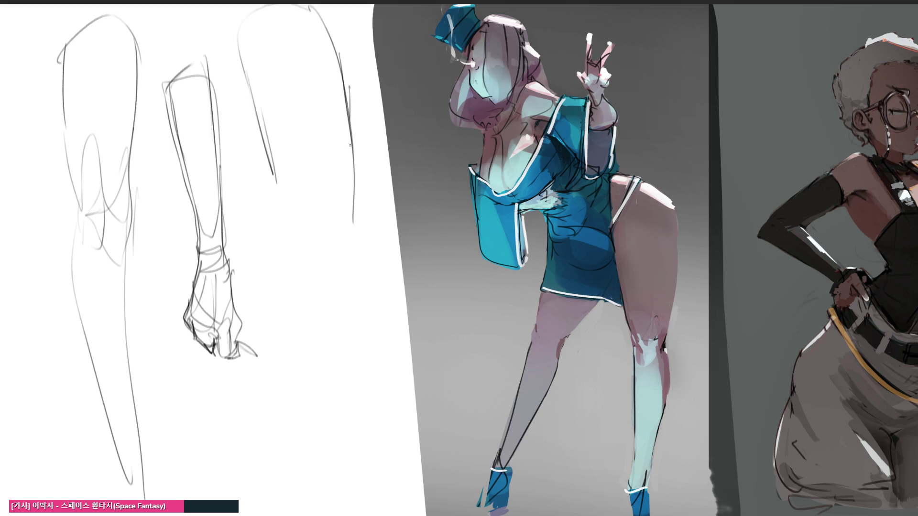
drag(349, 119, 342, 268)
drag(292, 163, 304, 246)
drag(304, 246, 335, 214)
drag(327, 141, 336, 267)
mouse_move(342, 188)
mouse_down()
mouse_move(335, 272)
mouse_move(340, 258)
mouse_up()
drag(333, 269, 345, 270)
drag(354, 230, 340, 280)
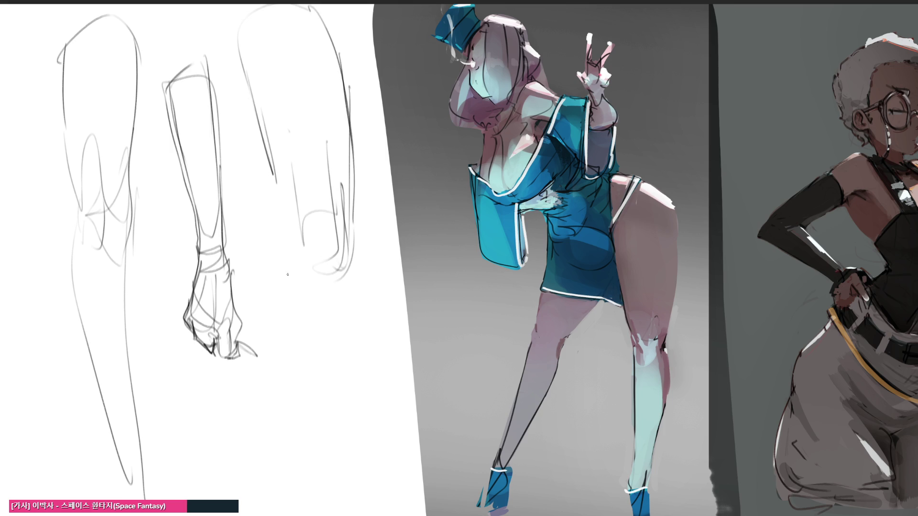
drag(279, 186, 303, 293)
mouse_move(290, 242)
mouse_down()
mouse_move(304, 293)
mouse_move(297, 278)
mouse_up()
mouse_move(308, 310)
mouse_down()
mouse_move(336, 244)
mouse_move(357, 261)
mouse_move(378, 500)
mouse_up()
mouse_move(287, 256)
mouse_down()
mouse_move(351, 513)
mouse_move(356, 236)
mouse_up()
drag(363, 267, 383, 478)
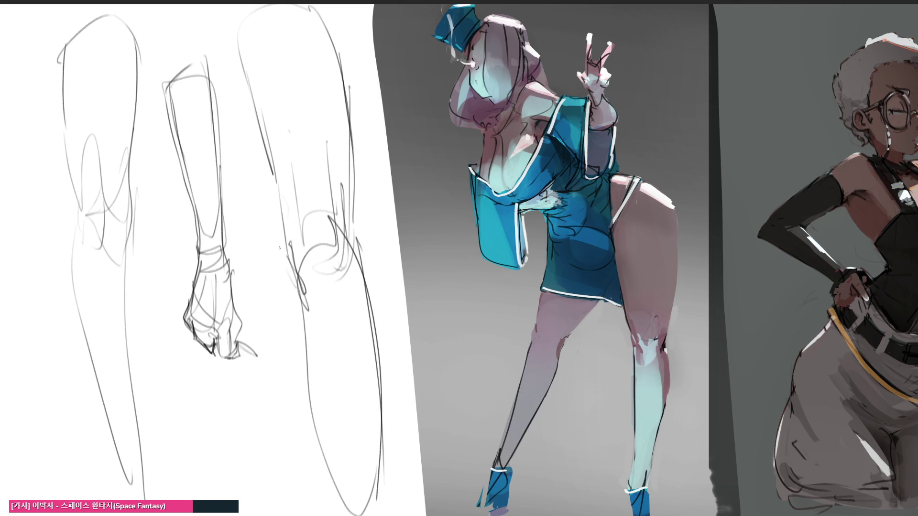
mouse_move(266, 110)
mouse_down()
mouse_move(148, 318)
mouse_move(184, 424)
mouse_up()
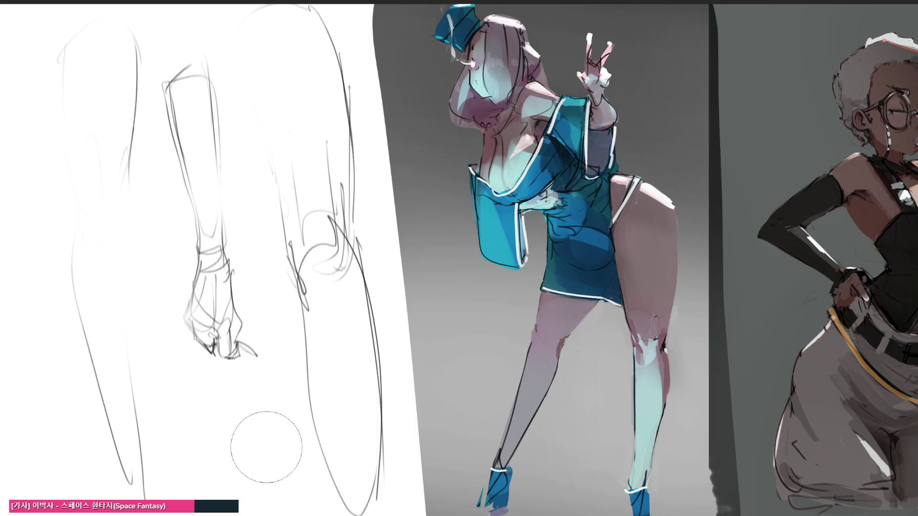
mouse_move(316, 478)
mouse_down()
mouse_move(321, 329)
mouse_move(181, 433)
mouse_move(330, 142)
mouse_move(289, 360)
mouse_up()
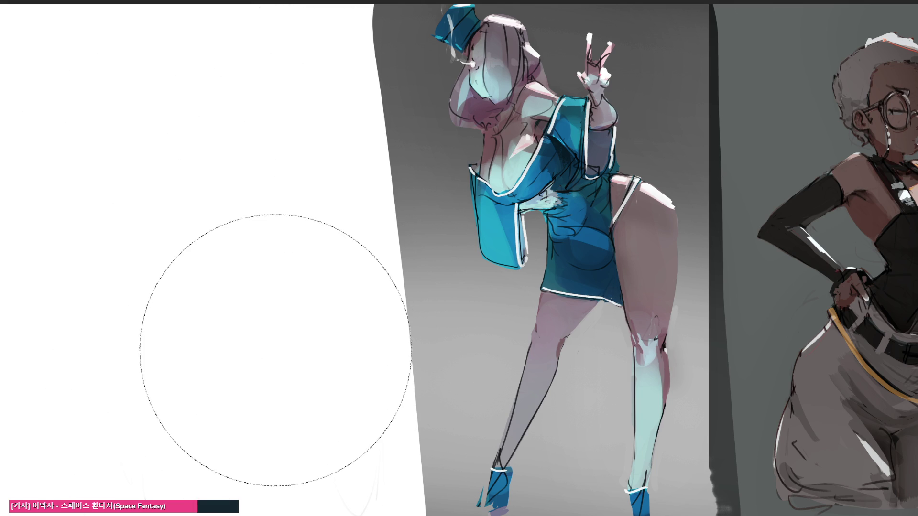
key(b)
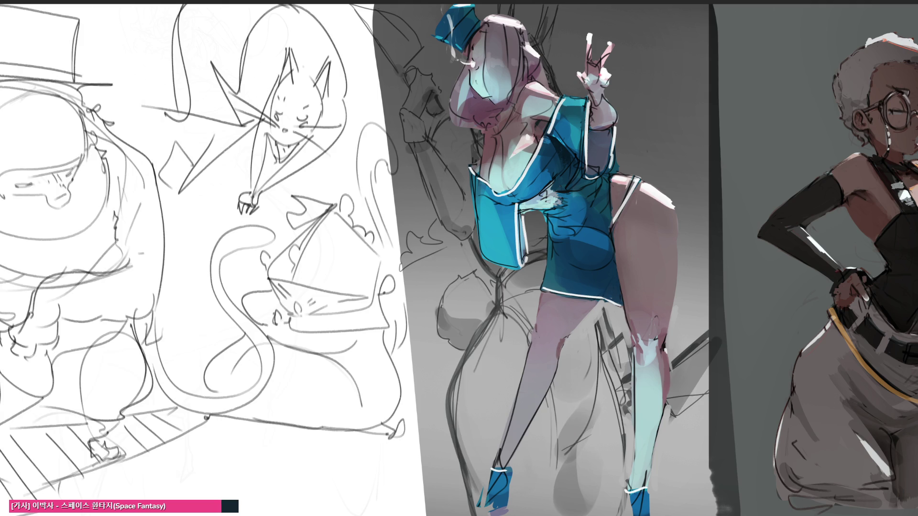
key(ctrl+t)
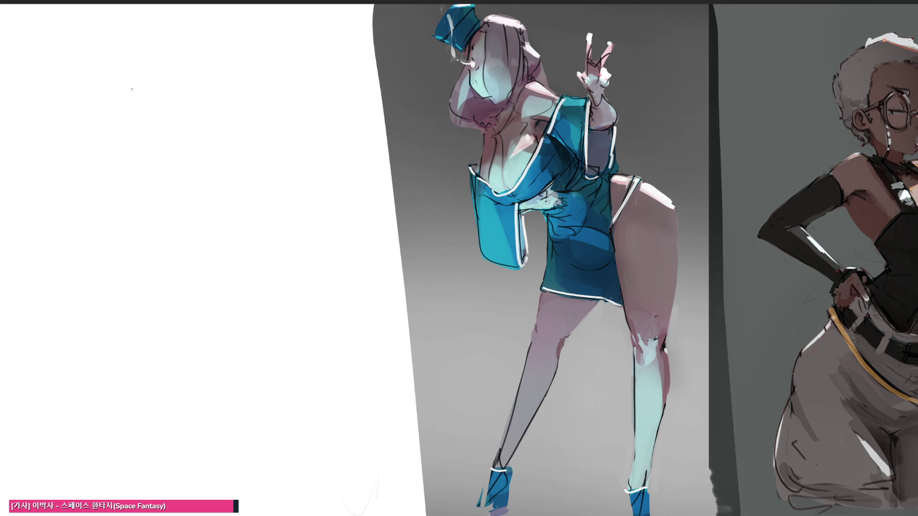
Step: Sketch the new figure's head with eyes, mouth, neck and surrounding hair
mouse_move(139, 76)
mouse_down()
mouse_move(141, 115)
mouse_move(167, 55)
mouse_move(195, 109)
mouse_up()
mouse_move(141, 88)
mouse_down()
mouse_move(140, 106)
mouse_move(147, 102)
mouse_up()
mouse_move(145, 104)
mouse_down()
mouse_move(180, 89)
mouse_move(148, 154)
mouse_move(151, 114)
mouse_move(179, 100)
mouse_move(167, 104)
mouse_up()
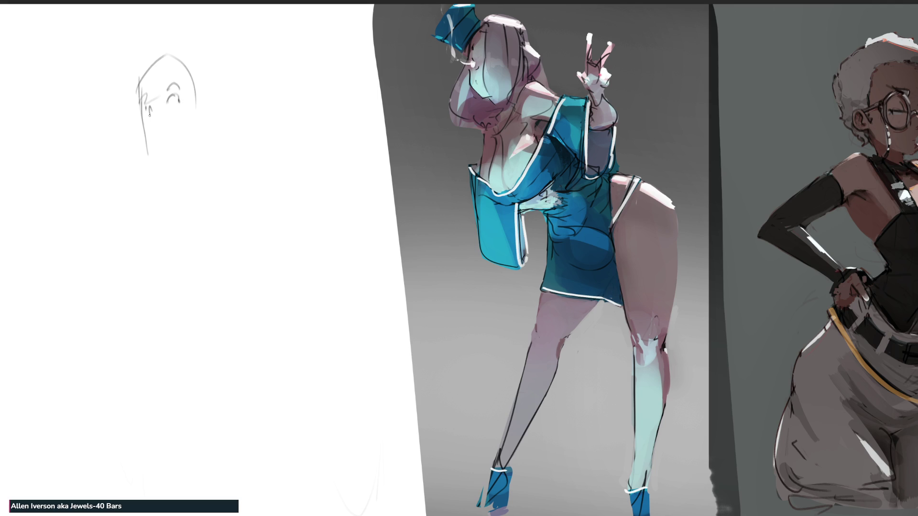
drag(149, 106, 154, 104)
mouse_move(147, 126)
mouse_down()
mouse_move(165, 149)
mouse_move(186, 137)
mouse_move(205, 100)
mouse_move(191, 156)
mouse_move(170, 157)
mouse_move(184, 144)
mouse_move(164, 154)
mouse_move(165, 175)
mouse_up()
mouse_move(200, 118)
mouse_down()
mouse_move(192, 180)
mouse_move(166, 175)
mouse_move(161, 155)
mouse_move(120, 163)
mouse_move(163, 186)
mouse_move(194, 173)
mouse_move(205, 206)
mouse_move(216, 158)
mouse_move(189, 31)
mouse_move(221, 96)
mouse_move(200, 97)
mouse_up()
drag(164, 47, 109, 195)
Step: Rough in the shoulders, body side, waist, hips and both outstretched arms
drag(123, 154, 152, 145)
mouse_move(157, 149)
mouse_down()
mouse_move(157, 191)
mouse_move(180, 245)
mouse_move(225, 211)
mouse_move(239, 249)
mouse_move(210, 284)
mouse_move(176, 291)
mouse_up()
mouse_move(176, 290)
mouse_down()
mouse_move(152, 250)
mouse_move(157, 289)
mouse_move(184, 308)
mouse_move(208, 309)
mouse_move(178, 372)
mouse_move(206, 337)
mouse_move(236, 364)
mouse_move(169, 471)
mouse_move(117, 288)
mouse_up()
mouse_move(118, 325)
mouse_down()
mouse_move(218, 304)
mouse_move(237, 264)
mouse_up()
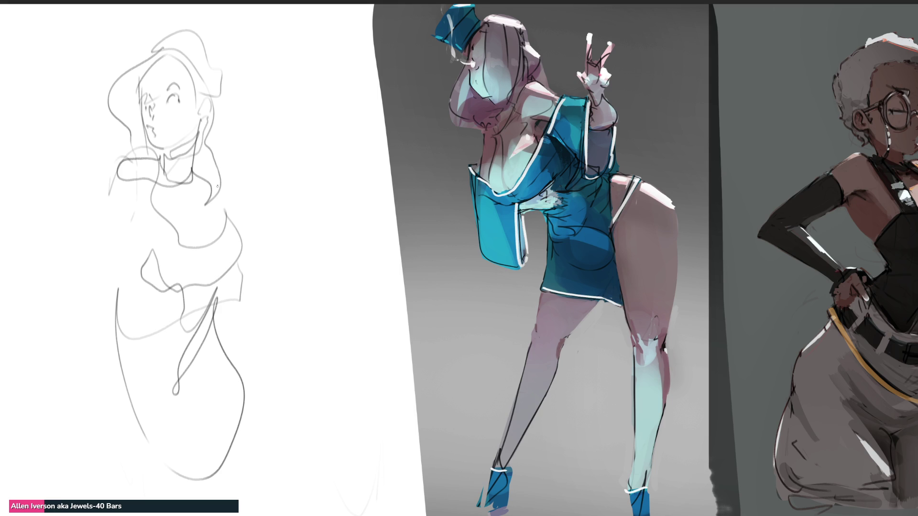
mouse_move(218, 186)
mouse_down()
mouse_move(310, 229)
mouse_move(258, 231)
mouse_up()
mouse_move(143, 216)
mouse_down()
mouse_move(72, 220)
mouse_move(106, 176)
mouse_up()
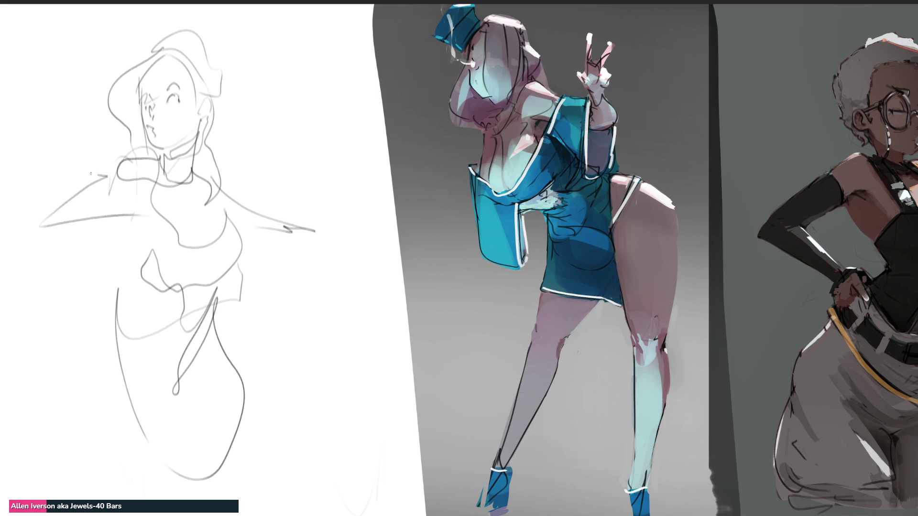
drag(38, 154, 239, 228)
Step: Add cheek, arm and hair strand lines, a sleeve, the hat, and the lower body contours
drag(175, 113, 174, 143)
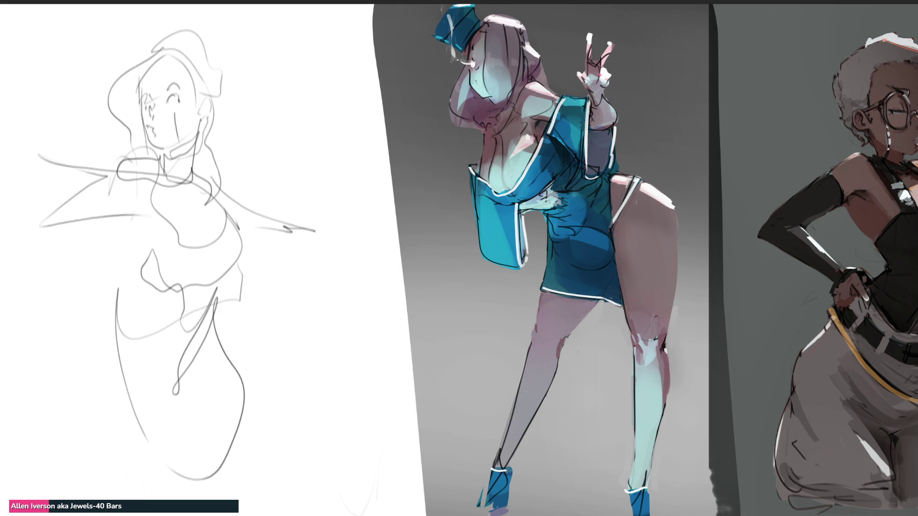
drag(207, 193, 265, 219)
mouse_move(216, 92)
mouse_down()
mouse_move(238, 169)
mouse_move(284, 206)
mouse_move(301, 184)
mouse_up()
mouse_move(133, 64)
mouse_down()
mouse_move(201, 39)
mouse_move(132, 42)
mouse_move(200, 46)
mouse_move(247, 268)
mouse_move(254, 444)
mouse_move(242, 466)
mouse_up()
mouse_move(231, 450)
mouse_down()
mouse_move(211, 478)
mouse_move(152, 460)
mouse_up()
mouse_move(111, 346)
mouse_down()
mouse_move(114, 387)
mouse_move(144, 445)
mouse_up()
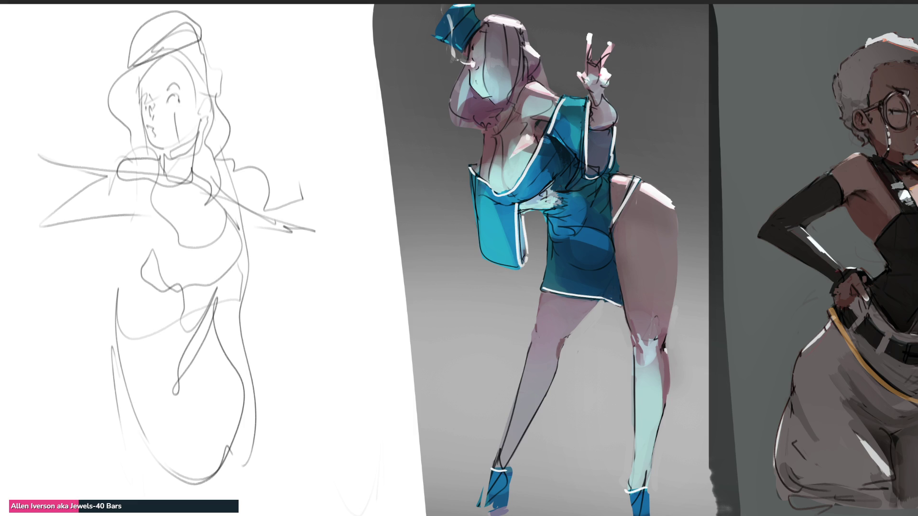
Step: Add a few hatch and contour strokes, then erase the whole capped-figure sketch from the left canvas
mouse_move(203, 356)
mouse_down()
mouse_move(173, 394)
mouse_move(199, 381)
mouse_up()
drag(218, 320, 220, 496)
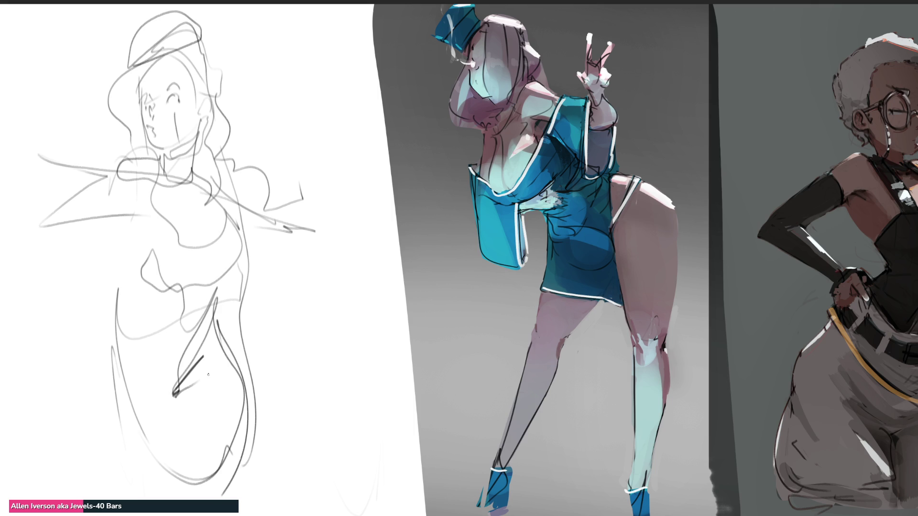
mouse_move(208, 375)
mouse_down()
mouse_move(168, 492)
mouse_move(238, 478)
mouse_up()
mouse_move(185, 466)
mouse_down()
mouse_move(143, 382)
mouse_move(141, 237)
mouse_move(144, 363)
mouse_move(117, 280)
mouse_move(84, 382)
mouse_move(125, 391)
mouse_move(183, 487)
mouse_up()
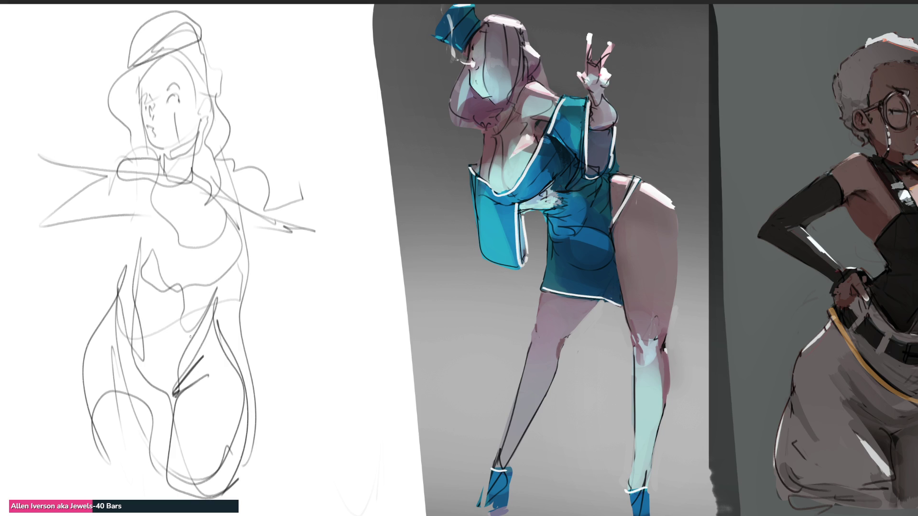
key(e)
mouse_move(236, 328)
mouse_down()
mouse_move(164, 236)
mouse_move(153, 420)
mouse_move(220, 379)
mouse_up()
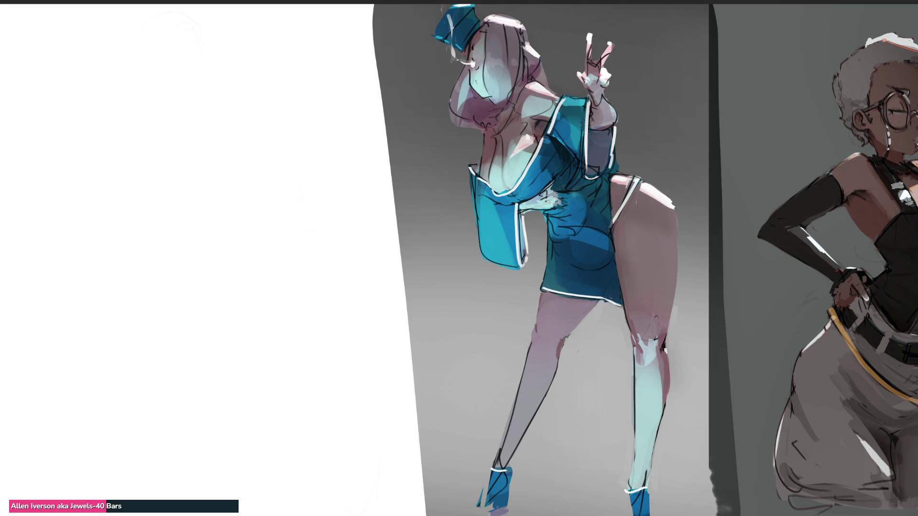
Step: Rough in loose swirling gesture lines for a new pose and fade them to faint grey
mouse_move(181, 97)
mouse_down()
mouse_move(191, 139)
mouse_move(200, 72)
mouse_move(213, 85)
mouse_move(202, 91)
mouse_up()
mouse_move(230, 111)
mouse_down()
mouse_move(235, 122)
mouse_move(264, 97)
mouse_move(263, 53)
mouse_move(170, 8)
mouse_move(249, 53)
mouse_move(275, 20)
mouse_move(313, 63)
mouse_move(323, 45)
mouse_move(279, 103)
mouse_move(353, 59)
mouse_move(258, 160)
mouse_move(194, 158)
mouse_move(210, 197)
mouse_move(301, 217)
mouse_move(197, 205)
mouse_move(179, 140)
mouse_move(197, 197)
mouse_move(264, 312)
mouse_up()
mouse_move(239, 271)
mouse_down()
mouse_move(329, 188)
mouse_move(306, 330)
mouse_move(401, 308)
mouse_move(282, 345)
mouse_move(201, 190)
mouse_move(191, 261)
mouse_move(265, 354)
mouse_move(333, 248)
mouse_up()
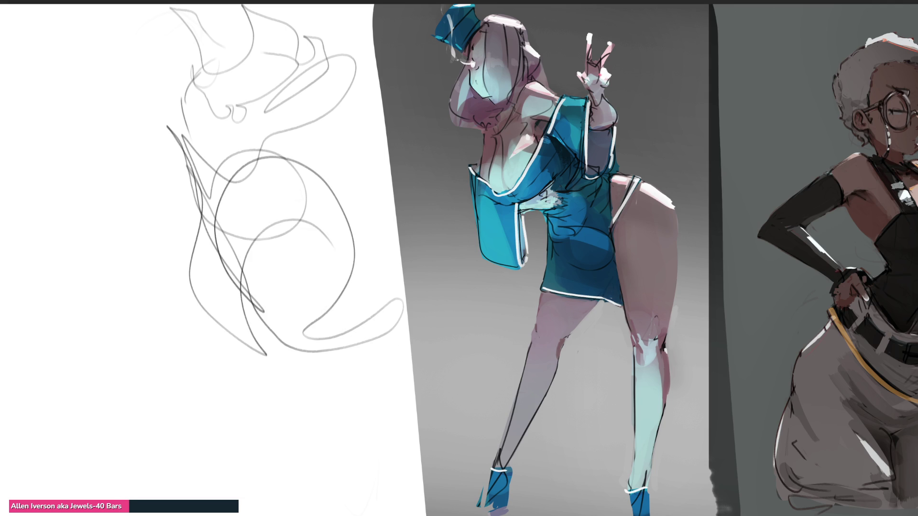
mouse_move(274, 357)
mouse_down()
mouse_move(258, 192)
mouse_move(229, 338)
mouse_move(272, 441)
mouse_up()
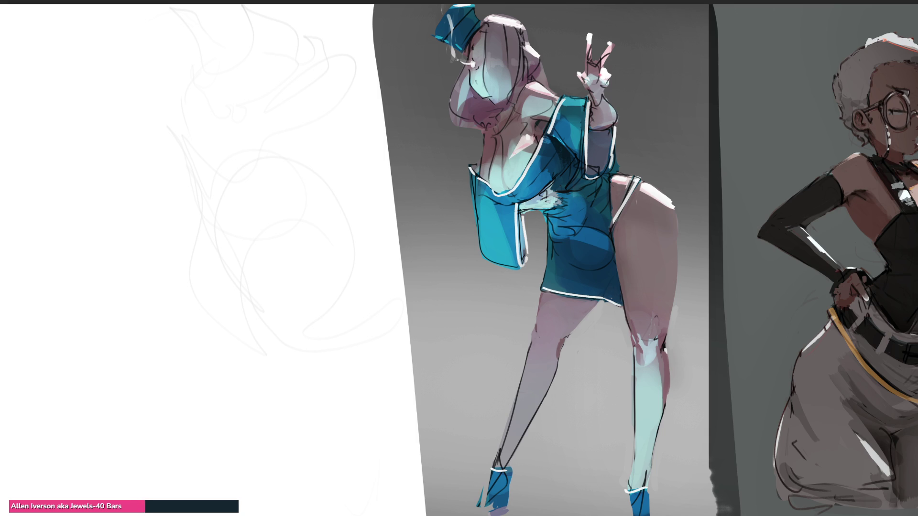
Step: Outline the head with eyes, nose, mouth, jaw, neck and glasses
mouse_move(107, 75)
mouse_down()
mouse_move(114, 113)
mouse_move(133, 49)
mouse_move(169, 84)
mouse_up()
mouse_move(155, 51)
mouse_down()
mouse_move(177, 95)
mouse_move(126, 128)
mouse_move(126, 103)
mouse_up()
mouse_move(122, 103)
mouse_down()
mouse_move(171, 82)
mouse_move(165, 101)
mouse_move(126, 109)
mouse_up()
mouse_move(120, 114)
mouse_down()
mouse_move(156, 113)
mouse_move(139, 128)
mouse_move(152, 137)
mouse_move(158, 130)
mouse_move(122, 137)
mouse_move(158, 137)
mouse_up()
drag(175, 101, 176, 120)
mouse_move(110, 117)
mouse_down()
mouse_move(114, 135)
mouse_move(170, 140)
mouse_move(153, 154)
mouse_up()
drag(156, 149, 157, 144)
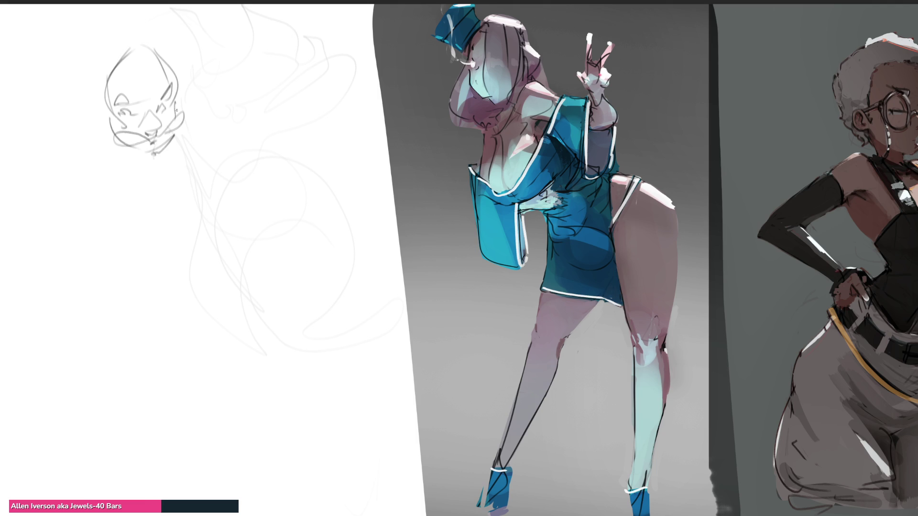
mouse_move(149, 112)
mouse_down()
mouse_move(139, 125)
mouse_move(164, 120)
mouse_up()
Step: Draw the hair with a bun, curls and a side strand, and refine the jaw line
mouse_move(130, 44)
mouse_down()
mouse_move(108, 48)
mouse_move(101, 88)
mouse_move(172, 67)
mouse_move(133, 38)
mouse_up()
mouse_move(129, 37)
mouse_down()
mouse_move(101, 87)
mouse_move(94, 50)
mouse_move(72, 80)
mouse_move(93, 109)
mouse_move(101, 95)
mouse_up()
mouse_move(94, 52)
mouse_down()
mouse_move(91, 39)
mouse_move(110, 33)
mouse_move(160, 48)
mouse_up()
mouse_move(162, 54)
mouse_down()
mouse_move(176, 56)
mouse_move(178, 86)
mouse_up()
mouse_move(96, 99)
mouse_down()
mouse_move(125, 156)
mouse_move(151, 162)
mouse_up()
drag(99, 128, 133, 161)
mouse_move(94, 116)
mouse_down()
mouse_move(139, 165)
mouse_move(104, 158)
mouse_up()
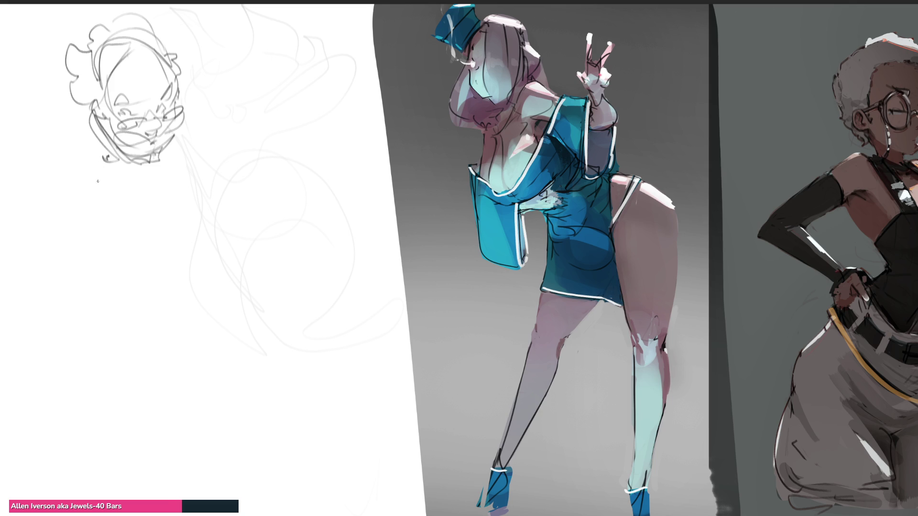
Step: Sketch the hand holding the fork and the vertical staff with its small top shape
mouse_move(109, 165)
mouse_down()
mouse_move(95, 186)
mouse_move(111, 196)
mouse_move(116, 178)
mouse_move(120, 197)
mouse_move(122, 189)
mouse_move(171, 226)
mouse_up()
mouse_move(110, 192)
mouse_down()
mouse_move(194, 234)
mouse_move(175, 243)
mouse_move(204, 236)
mouse_up()
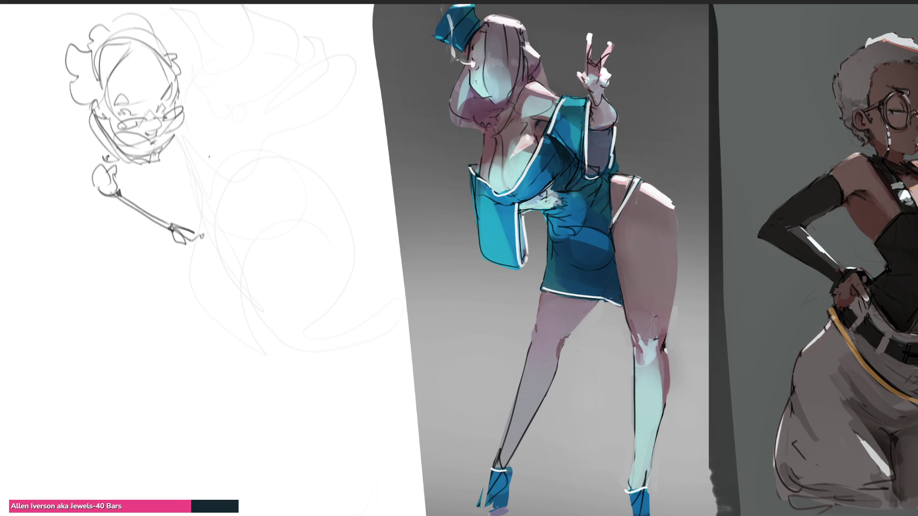
mouse_move(203, 106)
mouse_down()
mouse_move(199, 123)
mouse_move(218, 131)
mouse_up()
drag(209, 128, 211, 209)
drag(207, 134, 219, 236)
mouse_move(210, 182)
mouse_down()
mouse_move(221, 247)
mouse_move(208, 258)
mouse_up()
mouse_move(179, 224)
mouse_down()
mouse_move(207, 220)
mouse_move(177, 235)
mouse_up()
drag(173, 249, 209, 261)
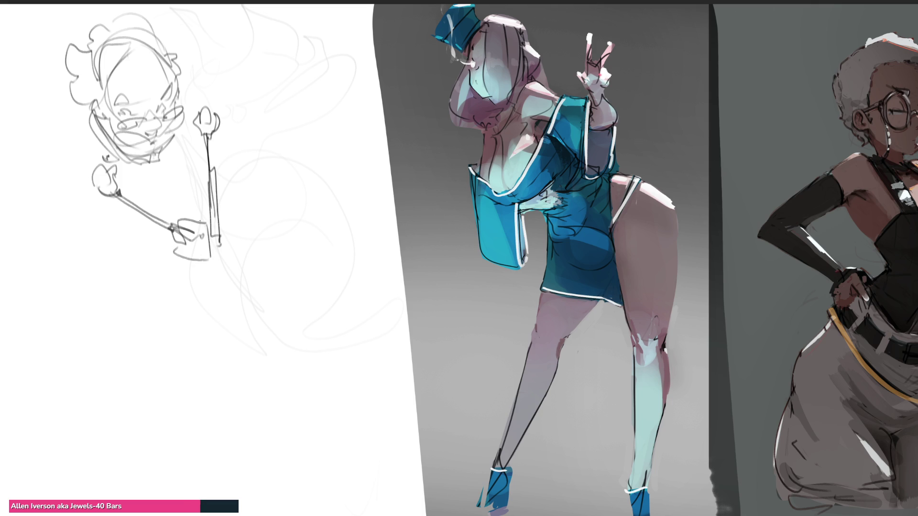
mouse_move(197, 218)
mouse_down()
mouse_move(180, 252)
mouse_move(204, 252)
mouse_up()
mouse_move(205, 241)
mouse_down()
mouse_move(196, 258)
mouse_move(225, 220)
mouse_move(262, 256)
mouse_move(227, 258)
mouse_move(255, 228)
mouse_move(162, 233)
mouse_move(236, 285)
mouse_move(197, 200)
mouse_move(210, 284)
mouse_move(251, 253)
mouse_up()
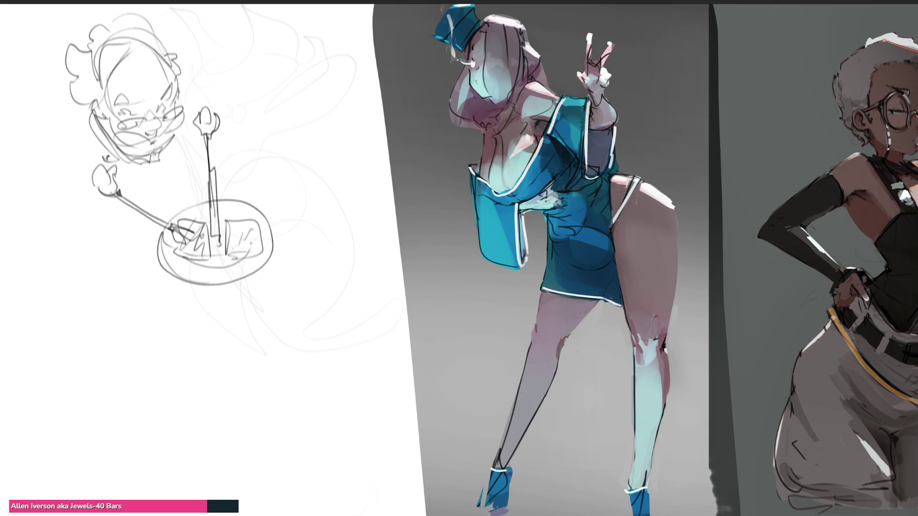
Step: Add the plate's rim curves, a bow collar and the table outline around the plate
mouse_move(218, 212)
mouse_down()
mouse_move(174, 247)
mouse_move(251, 255)
mouse_up()
mouse_move(253, 242)
mouse_down()
mouse_move(255, 260)
mouse_move(220, 280)
mouse_up()
mouse_move(222, 282)
mouse_down()
mouse_move(186, 264)
mouse_move(168, 232)
mouse_up()
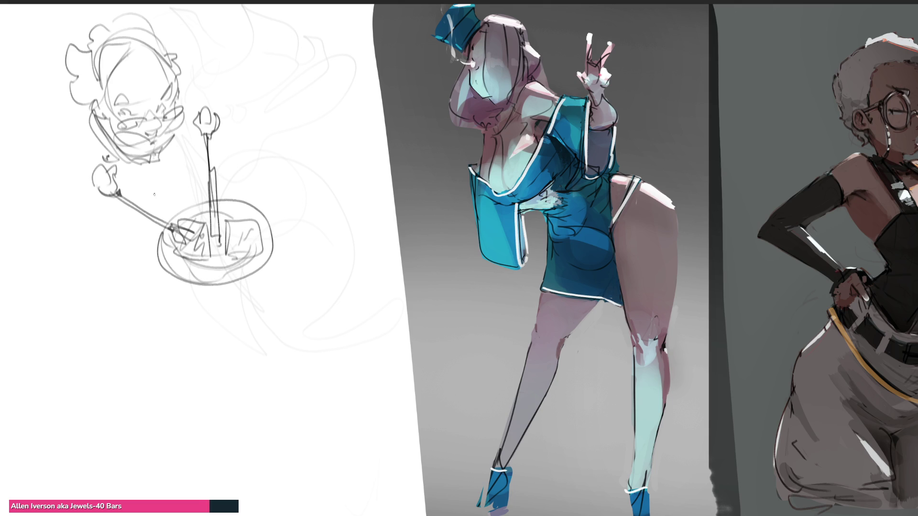
mouse_move(181, 154)
mouse_down()
mouse_move(140, 166)
mouse_move(161, 156)
mouse_move(140, 183)
mouse_move(164, 191)
mouse_move(186, 176)
mouse_move(187, 190)
mouse_up()
drag(145, 223, 115, 237)
drag(116, 236, 200, 188)
mouse_move(154, 218)
mouse_down()
mouse_move(168, 311)
mouse_move(254, 183)
mouse_move(287, 189)
mouse_up()
drag(292, 193, 315, 242)
mouse_move(104, 265)
mouse_down()
mouse_move(195, 330)
mouse_move(292, 255)
mouse_up()
mouse_move(291, 257)
mouse_down()
mouse_move(262, 282)
mouse_move(324, 224)
mouse_up()
drag(167, 342, 186, 393)
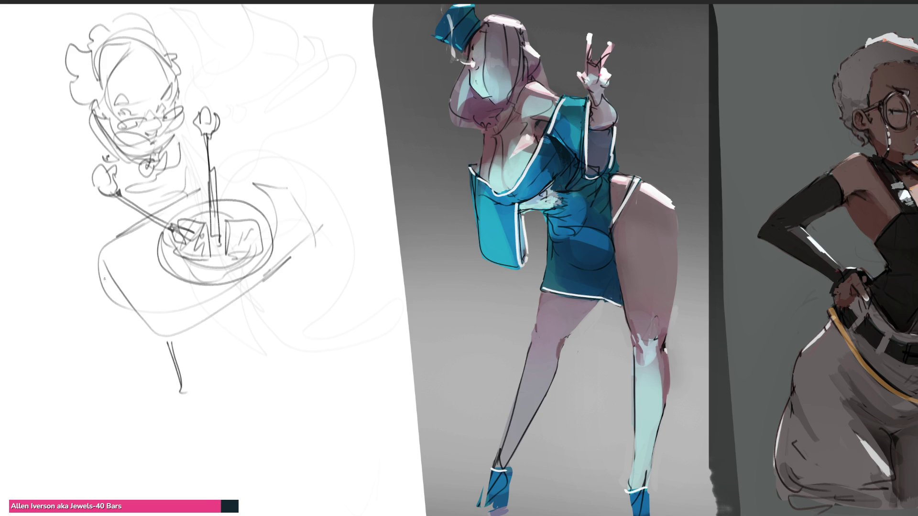
Step: Add the girl's leg lines, left hair side, shoulder and arm, body contour and boots
drag(94, 252, 115, 319)
drag(91, 116, 69, 186)
mouse_move(90, 143)
mouse_down()
mouse_move(102, 164)
mouse_move(103, 229)
mouse_up()
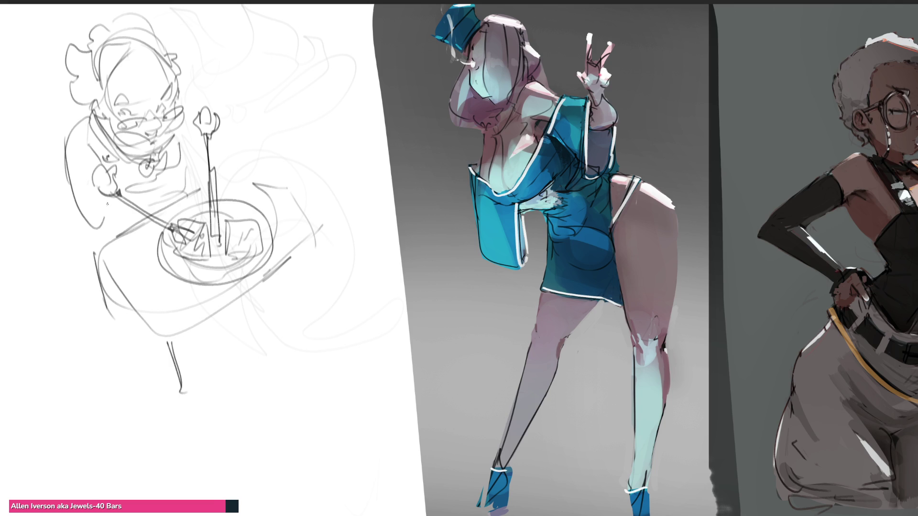
drag(106, 198, 122, 220)
mouse_move(198, 133)
mouse_down()
mouse_move(191, 171)
mouse_move(221, 177)
mouse_up()
drag(188, 110, 181, 131)
mouse_move(66, 169)
mouse_down()
mouse_move(113, 230)
mouse_move(123, 222)
mouse_up()
mouse_move(77, 252)
mouse_down()
mouse_move(98, 302)
mouse_move(166, 335)
mouse_up()
mouse_move(229, 340)
mouse_down()
mouse_move(201, 375)
mouse_move(247, 375)
mouse_move(247, 326)
mouse_move(257, 355)
mouse_move(274, 312)
mouse_move(262, 337)
mouse_move(278, 330)
mouse_move(263, 404)
mouse_move(246, 409)
mouse_move(241, 363)
mouse_move(297, 331)
mouse_move(308, 260)
mouse_move(316, 316)
mouse_move(319, 288)
mouse_move(315, 359)
mouse_move(291, 324)
mouse_move(283, 283)
mouse_up()
drag(280, 279, 290, 298)
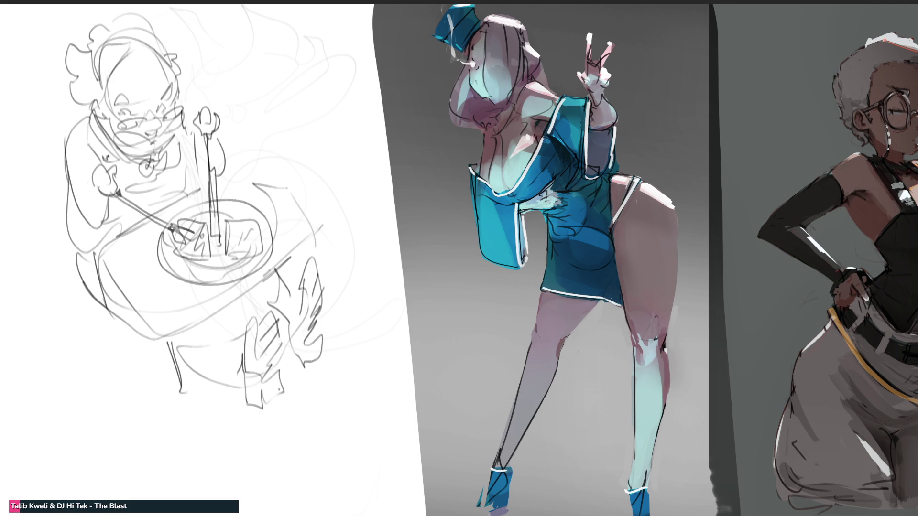
Step: Draw a second round-headed character on the right with an arm reaching toward the plate
drag(254, 119, 265, 155)
mouse_move(285, 73)
mouse_down()
mouse_move(252, 119)
mouse_move(340, 120)
mouse_up()
drag(265, 144, 291, 172)
drag(345, 145, 331, 167)
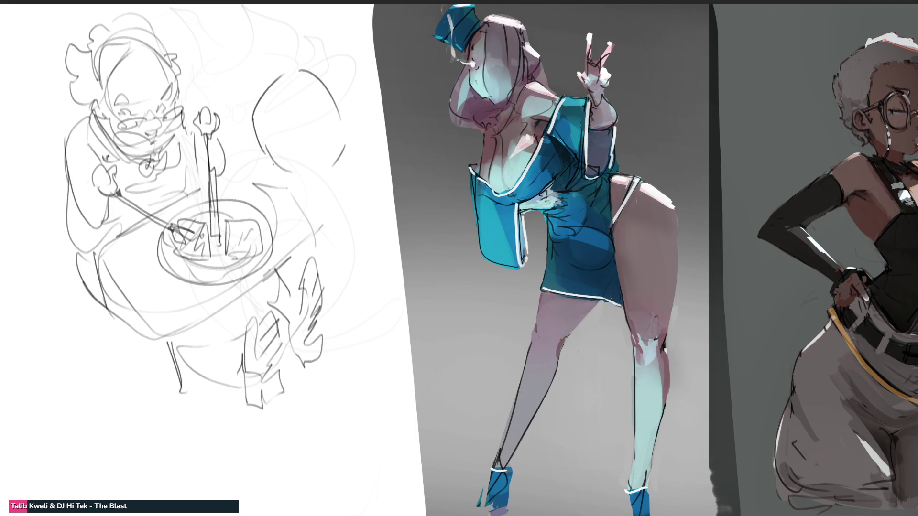
mouse_move(273, 165)
mouse_down()
mouse_move(252, 177)
mouse_move(279, 185)
mouse_move(285, 173)
mouse_move(262, 186)
mouse_up()
mouse_move(259, 128)
mouse_down()
mouse_move(268, 152)
mouse_move(303, 167)
mouse_move(295, 172)
mouse_move(292, 162)
mouse_move(342, 161)
mouse_up()
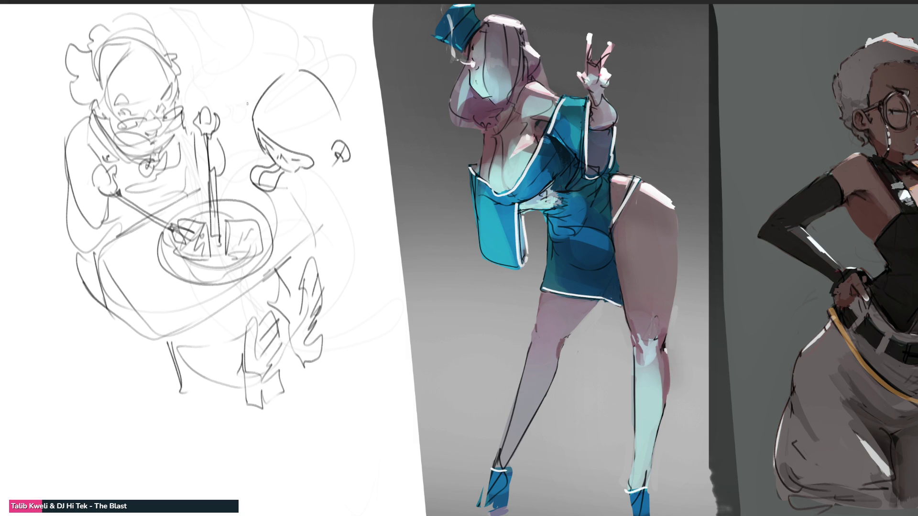
mouse_move(248, 103)
mouse_down()
mouse_move(241, 158)
mouse_move(222, 182)
mouse_move(237, 195)
mouse_up()
drag(244, 176, 230, 187)
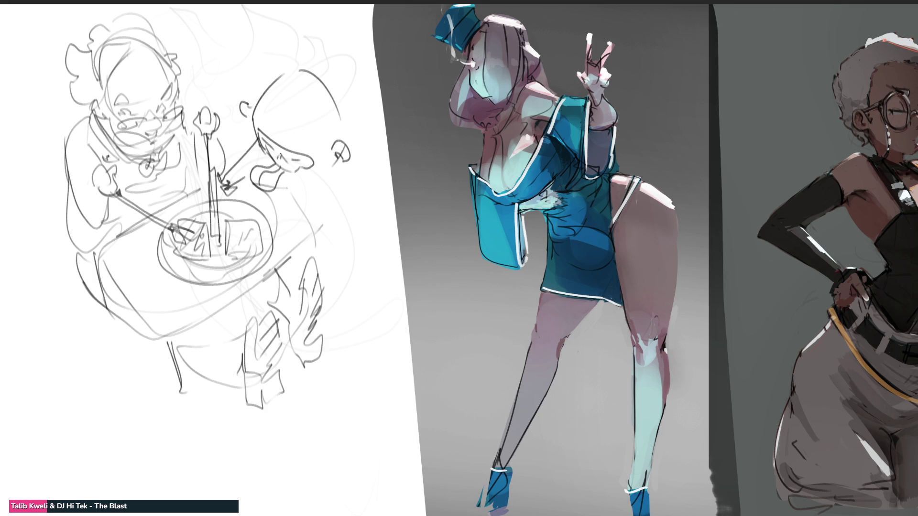
mouse_move(321, 174)
mouse_down()
mouse_move(285, 213)
mouse_move(347, 183)
mouse_up()
mouse_move(345, 113)
mouse_down()
mouse_move(377, 167)
mouse_move(330, 236)
mouse_move(356, 249)
mouse_up()
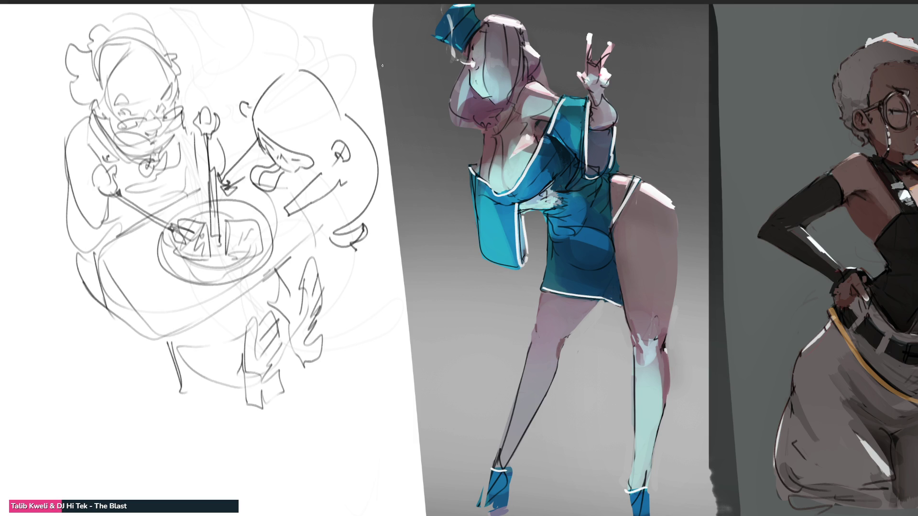
mouse_move(395, 60)
mouse_down()
mouse_move(353, 101)
mouse_move(380, 143)
mouse_move(389, 143)
mouse_move(384, 151)
mouse_up()
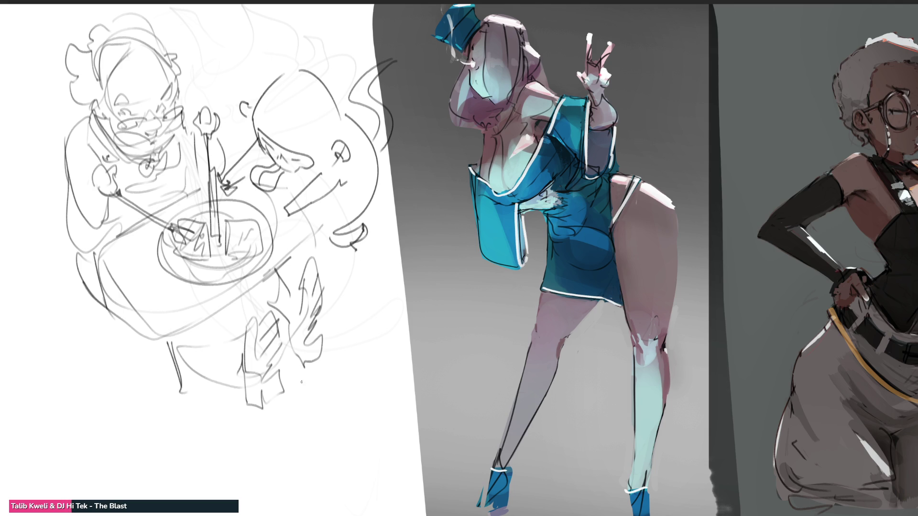
Step: Darken the lines and hatching under the legs and along the table's lower-left edge
drag(349, 330, 259, 415)
drag(329, 351, 267, 409)
mouse_move(297, 356)
mouse_down()
mouse_move(285, 379)
mouse_move(176, 350)
mouse_move(258, 407)
mouse_up()
drag(250, 396, 258, 406)
drag(286, 282, 191, 363)
drag(196, 330, 191, 359)
mouse_move(216, 316)
mouse_down()
mouse_move(207, 347)
mouse_move(228, 324)
mouse_up()
drag(231, 323, 267, 279)
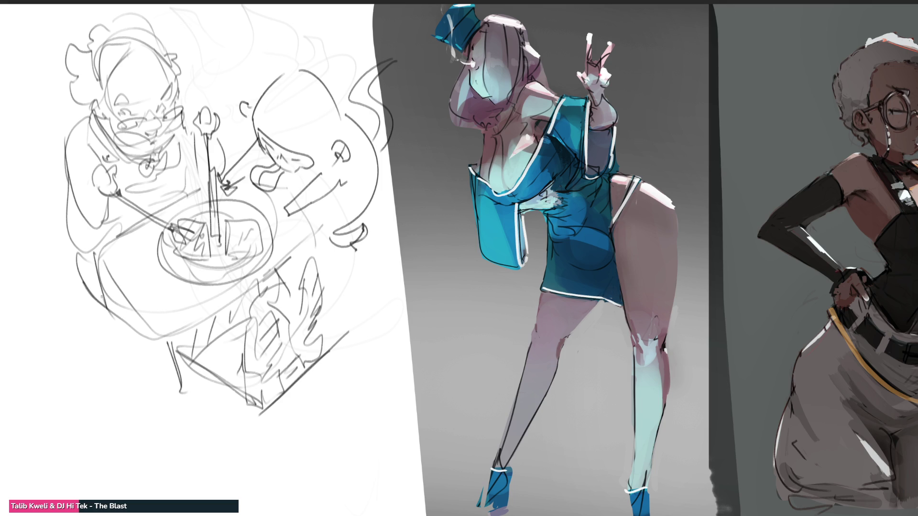
drag(103, 293, 167, 351)
drag(107, 304, 157, 341)
drag(72, 255, 101, 281)
Step: Ink bold strokes for the arm and body, then the eyes on the face
drag(71, 211, 67, 233)
mouse_move(65, 216)
mouse_down()
mouse_move(115, 234)
mouse_move(145, 199)
mouse_move(176, 183)
mouse_up()
mouse_move(136, 183)
mouse_down()
mouse_move(169, 163)
mouse_move(177, 139)
mouse_up()
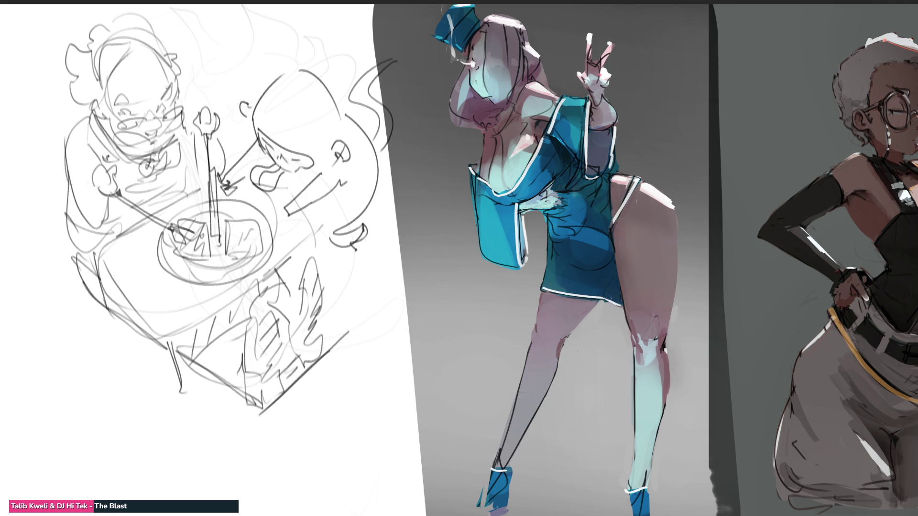
drag(156, 111, 174, 95)
drag(117, 108, 144, 116)
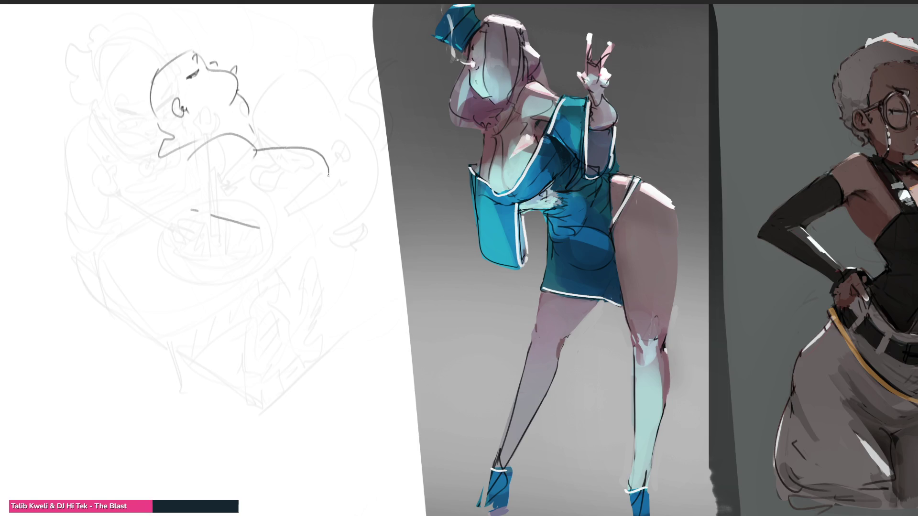
Step: Extend the arm and draw the raised hand with its fingers and thumb
mouse_move(258, 223)
mouse_down()
mouse_move(310, 218)
mouse_move(330, 192)
mouse_up()
drag(330, 192, 339, 201)
mouse_move(311, 151)
mouse_down()
mouse_move(332, 137)
mouse_move(346, 181)
mouse_up()
drag(333, 116, 331, 131)
drag(335, 127, 343, 142)
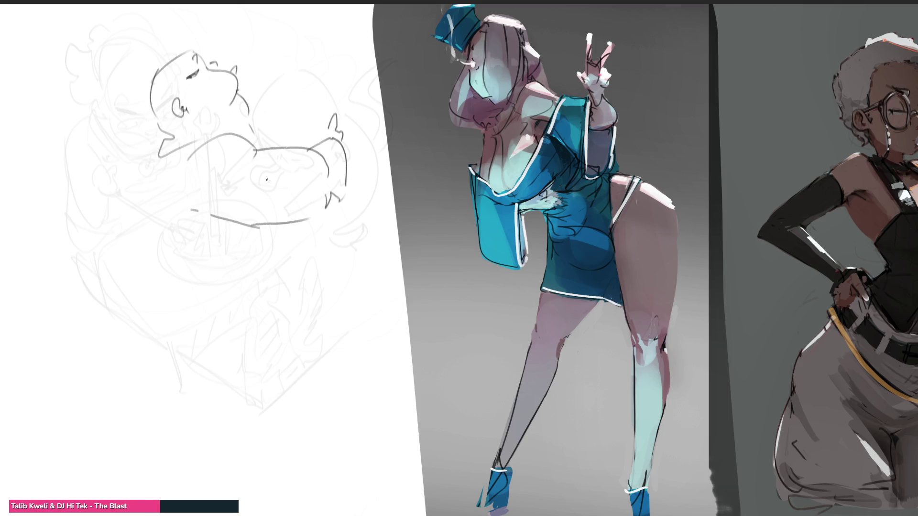
mouse_move(328, 116)
mouse_down()
mouse_move(335, 113)
mouse_move(323, 119)
mouse_move(346, 144)
mouse_move(349, 128)
mouse_up()
mouse_move(348, 130)
mouse_down()
mouse_move(350, 145)
mouse_move(276, 138)
mouse_move(294, 112)
mouse_up()
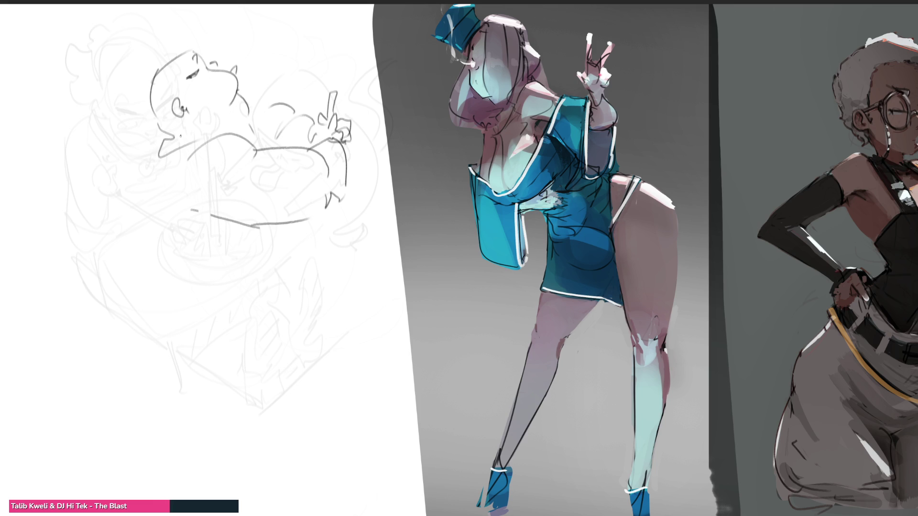
Step: Draw a top hat with a brim over the head
drag(189, 49, 149, 95)
mouse_move(99, 128)
mouse_down()
mouse_move(210, 29)
mouse_move(114, 109)
mouse_move(122, 77)
mouse_up()
mouse_move(98, 38)
mouse_down()
mouse_move(135, 87)
mouse_move(141, 5)
mouse_move(176, 40)
mouse_up()
mouse_move(176, 40)
mouse_down()
mouse_move(134, 86)
mouse_move(174, 41)
mouse_move(161, 5)
mouse_move(152, 98)
mouse_move(132, 110)
mouse_move(160, 143)
mouse_up()
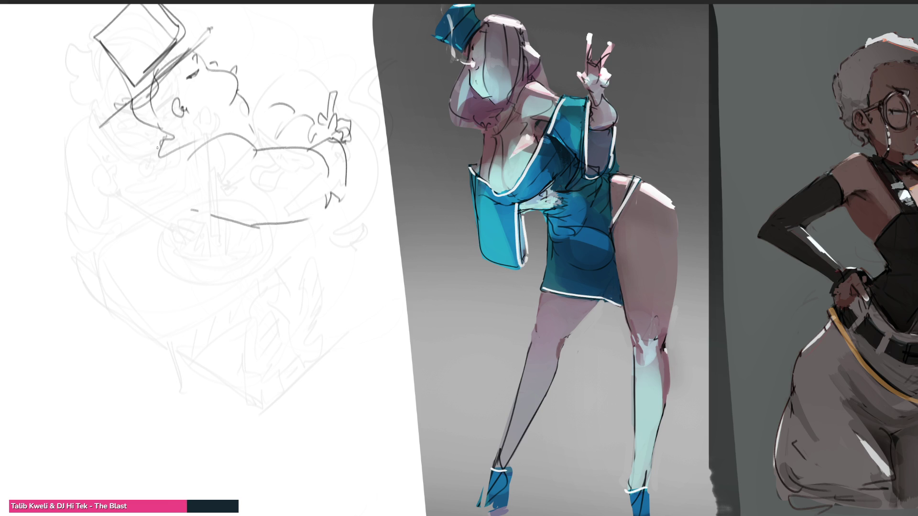
Step: Draw the body contour from the chin and the round belly's sides and bottom
mouse_move(153, 136)
mouse_down()
mouse_move(139, 260)
mouse_move(161, 271)
mouse_move(256, 260)
mouse_move(302, 219)
mouse_up()
drag(140, 266, 166, 282)
mouse_move(318, 219)
mouse_down()
mouse_move(340, 242)
mouse_move(336, 329)
mouse_up()
mouse_move(134, 275)
mouse_down()
mouse_move(168, 366)
mouse_move(202, 378)
mouse_up()
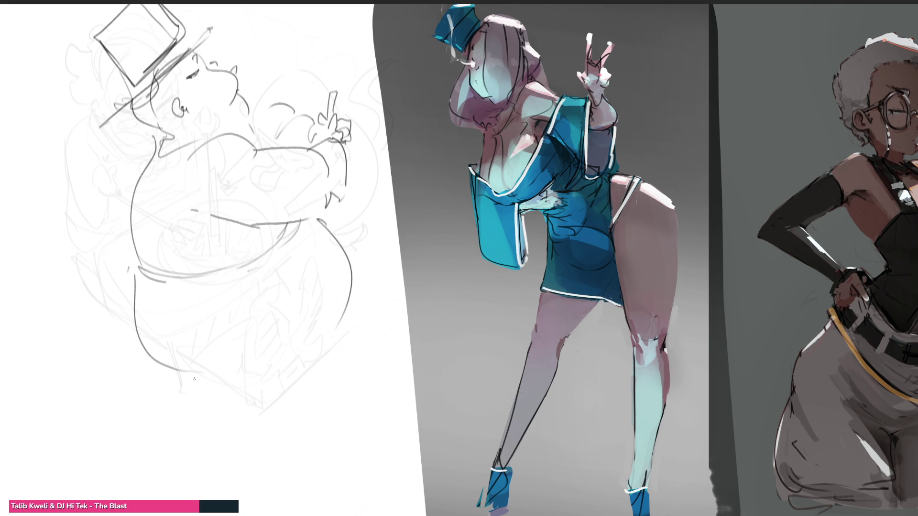
mouse_move(194, 377)
mouse_down()
mouse_move(208, 398)
mouse_move(277, 378)
mouse_move(296, 353)
mouse_up()
mouse_move(346, 317)
mouse_down()
mouse_move(342, 329)
mouse_move(296, 356)
mouse_up()
Step: Draw the shorts hem, both legs and the second leg's foot
drag(215, 396, 234, 414)
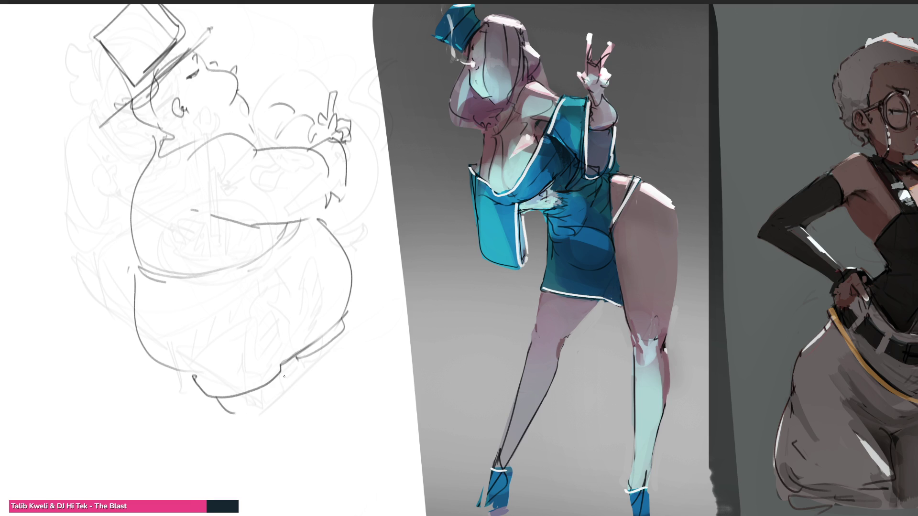
drag(284, 372, 284, 407)
mouse_move(226, 412)
mouse_down()
mouse_move(246, 473)
mouse_move(271, 500)
mouse_up()
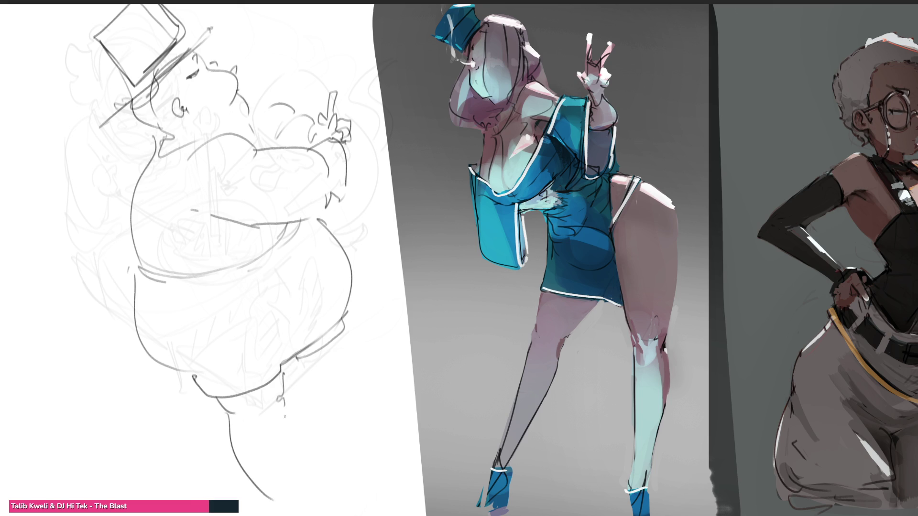
mouse_move(284, 414)
mouse_down()
mouse_move(278, 501)
mouse_move(266, 502)
mouse_move(282, 497)
mouse_move(272, 512)
mouse_move(285, 511)
mouse_up()
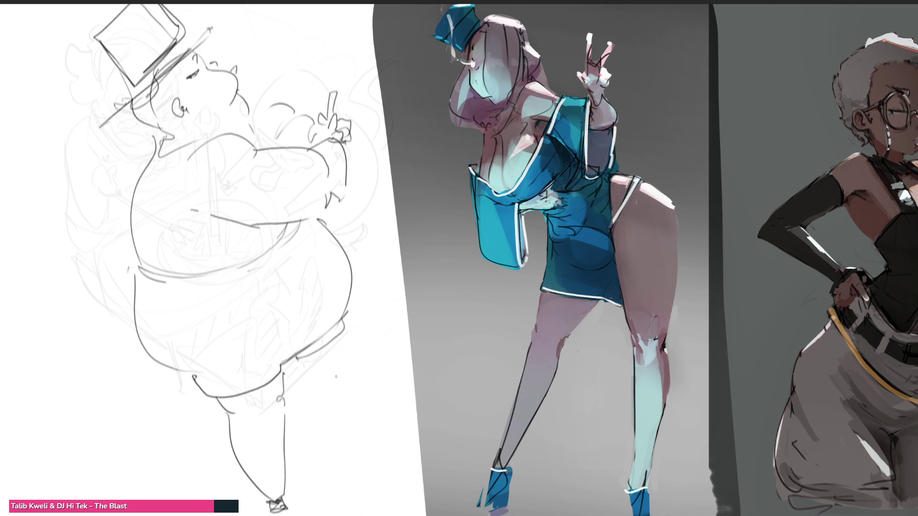
drag(304, 362, 311, 382)
mouse_move(346, 331)
mouse_down()
mouse_move(359, 368)
mouse_move(313, 387)
mouse_move(354, 469)
mouse_up()
drag(359, 367, 357, 478)
drag(357, 473, 368, 481)
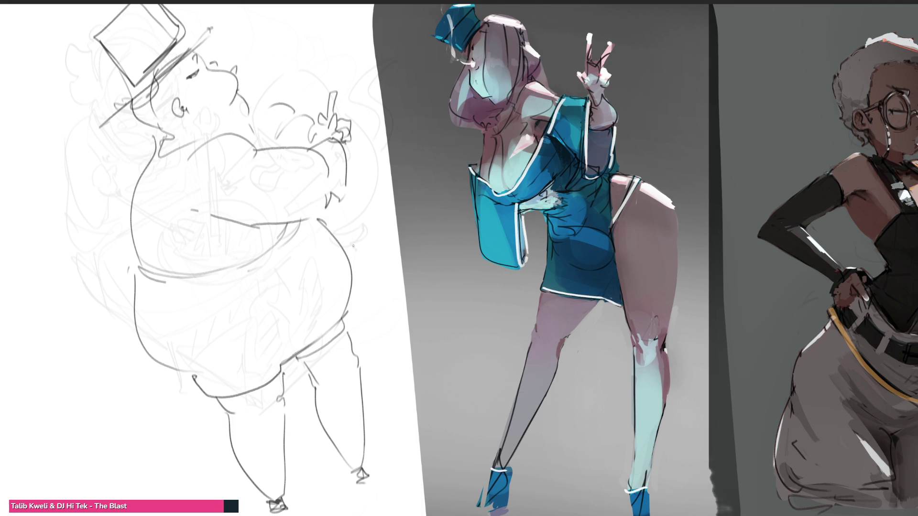
Step: Reinforce the belly, hip band and leg contours, then fade the figure to a faint guide
mouse_move(304, 230)
mouse_down()
mouse_move(306, 222)
mouse_move(319, 238)
mouse_move(345, 307)
mouse_up()
drag(311, 230, 343, 324)
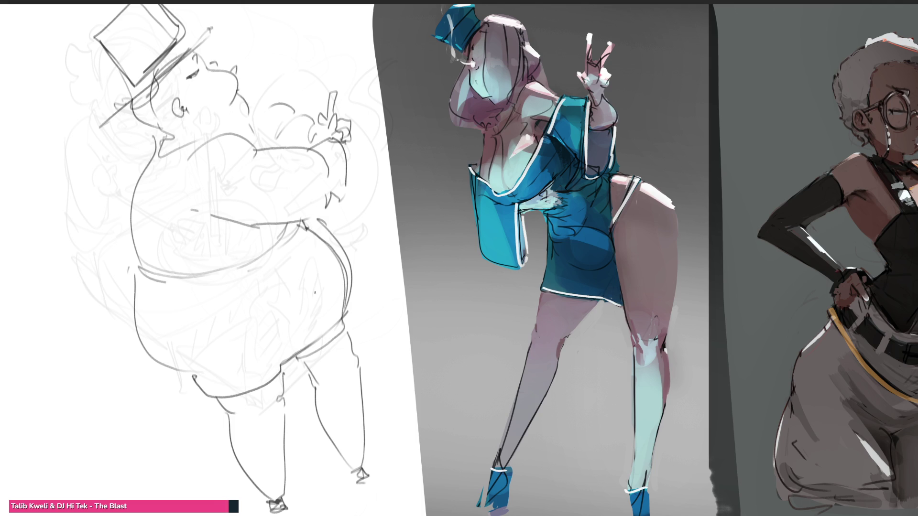
mouse_move(211, 274)
mouse_down()
mouse_move(192, 304)
mouse_move(234, 389)
mouse_up()
drag(203, 292, 271, 255)
drag(217, 271, 273, 248)
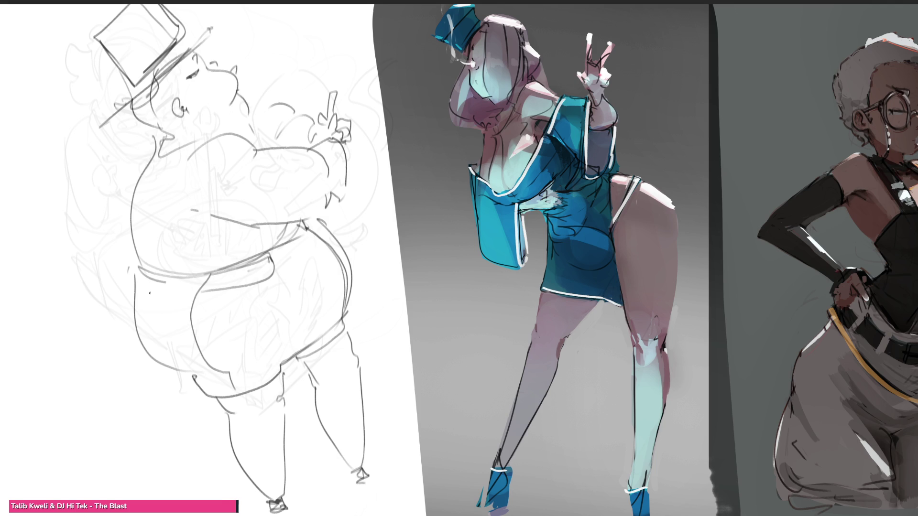
mouse_move(138, 279)
mouse_down()
mouse_move(158, 293)
mouse_move(153, 341)
mouse_up()
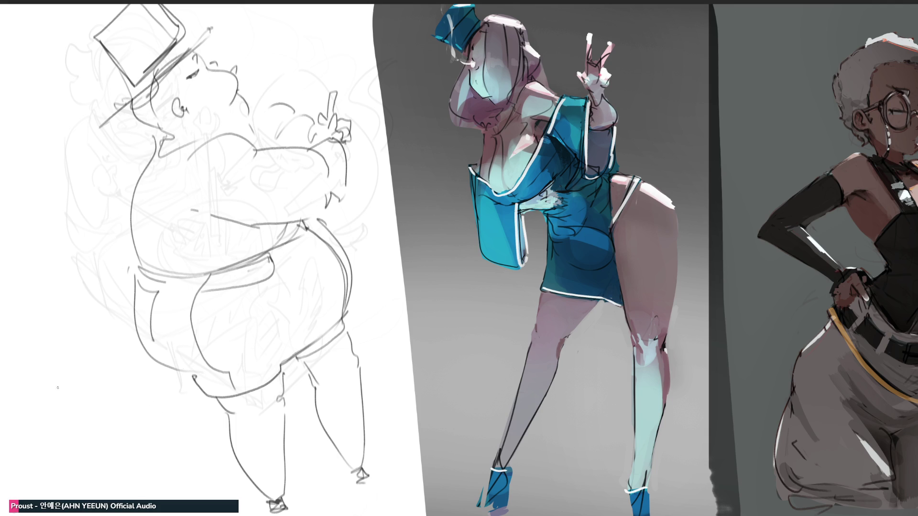
mouse_move(58, 388)
mouse_down()
mouse_move(139, 368)
mouse_move(124, 119)
mouse_move(224, 153)
mouse_move(232, 109)
mouse_up()
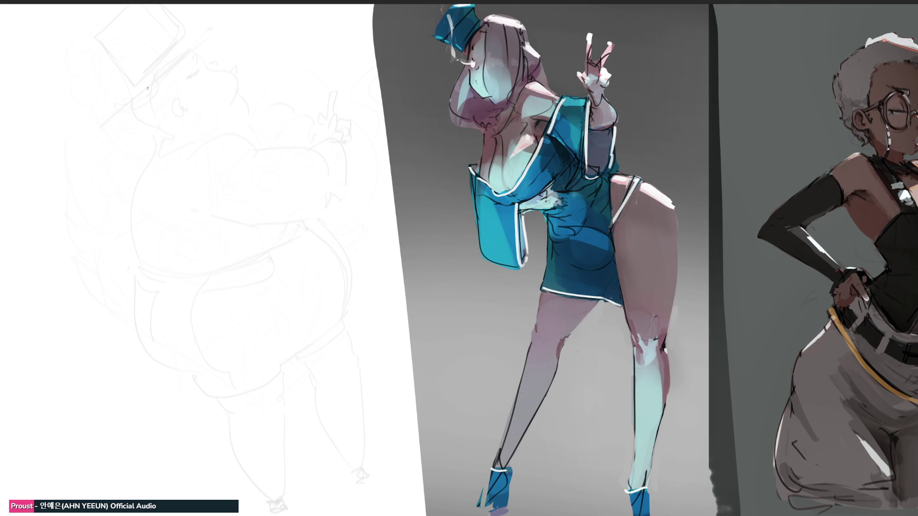
Step: Rough in the new head's outline, top curve and left side with loose dark strokes
drag(164, 75, 164, 106)
mouse_move(159, 44)
mouse_down()
mouse_move(158, 61)
mouse_move(197, 56)
mouse_move(202, 65)
mouse_up()
drag(189, 74, 157, 88)
drag(149, 28, 145, 107)
drag(149, 59, 159, 121)
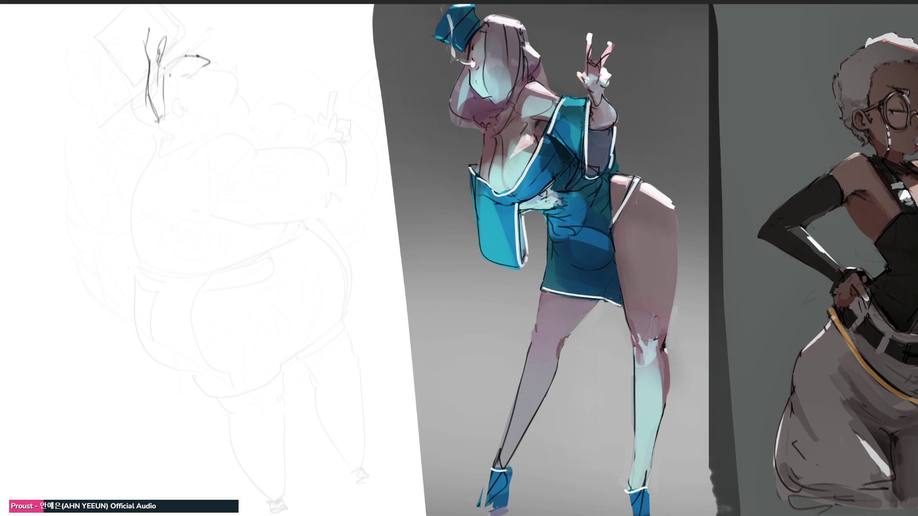
drag(168, 72, 162, 125)
Step: Sketch the neck, the shoulder lines and the lower shoulder curve on the left
mouse_move(137, 142)
mouse_down()
mouse_move(170, 123)
mouse_move(227, 129)
mouse_up()
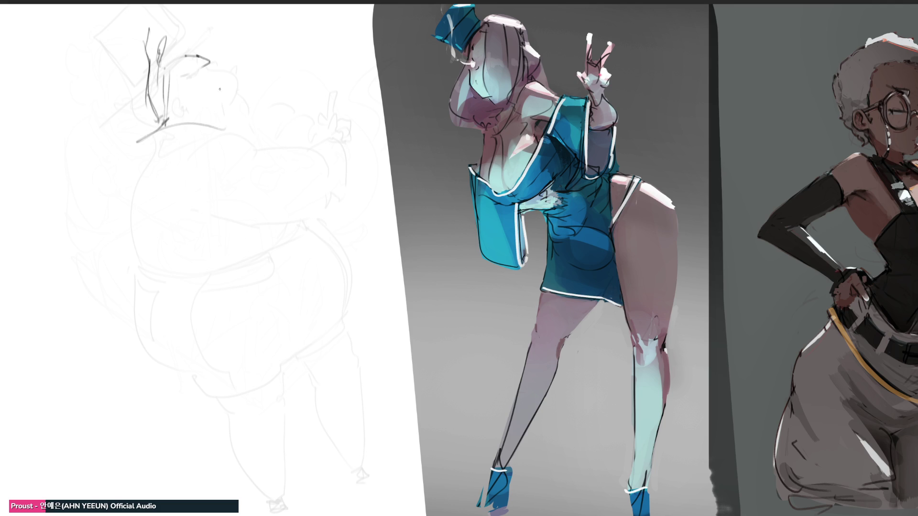
mouse_move(213, 65)
mouse_down()
mouse_move(218, 117)
mouse_move(247, 151)
mouse_move(219, 162)
mouse_up()
mouse_move(152, 124)
mouse_down()
mouse_move(146, 141)
mouse_move(79, 148)
mouse_up()
mouse_move(146, 140)
mouse_down()
mouse_move(209, 161)
mouse_move(248, 151)
mouse_move(250, 161)
mouse_up()
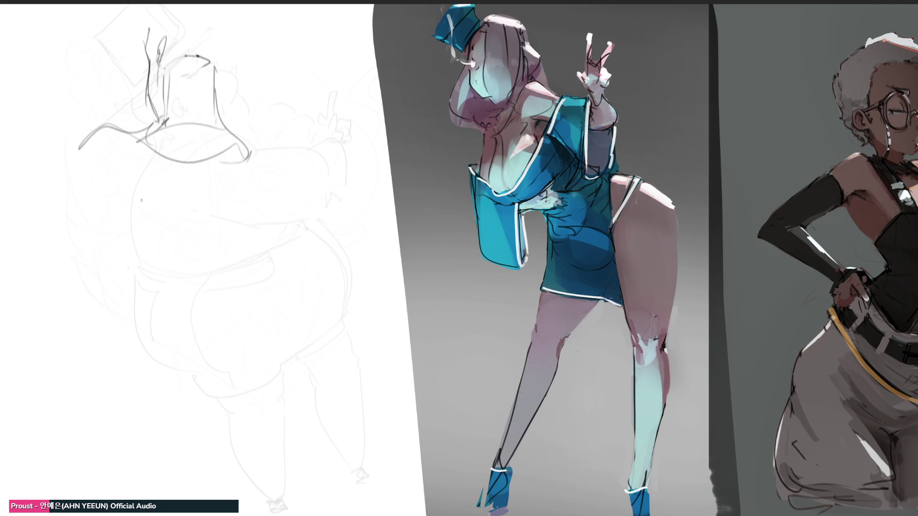
mouse_move(133, 179)
mouse_down()
mouse_move(129, 204)
mouse_move(149, 219)
mouse_up()
Step: Draw the torso's vertical lines and the right shoulder and torso sides
mouse_move(218, 176)
mouse_down()
mouse_move(216, 288)
mouse_move(236, 267)
mouse_up()
drag(258, 236, 243, 262)
drag(259, 200, 255, 248)
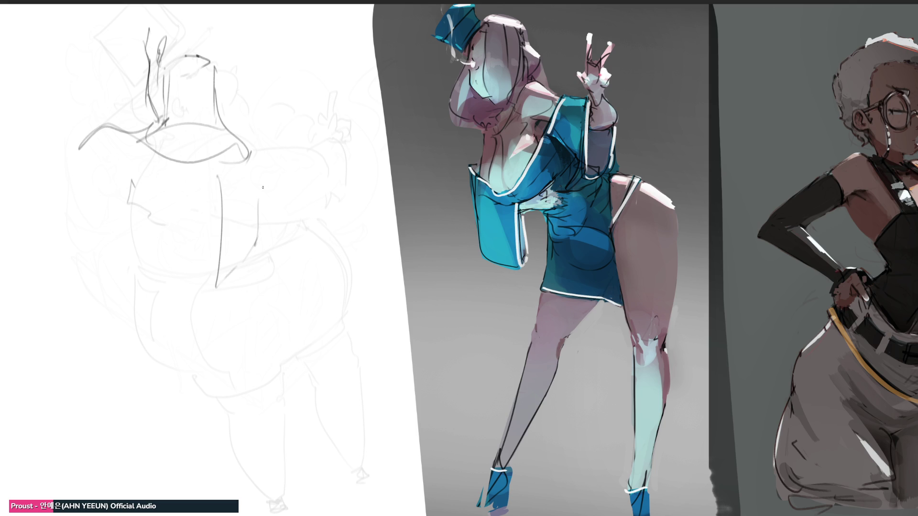
drag(231, 121, 273, 145)
drag(277, 143, 262, 244)
drag(279, 144, 290, 218)
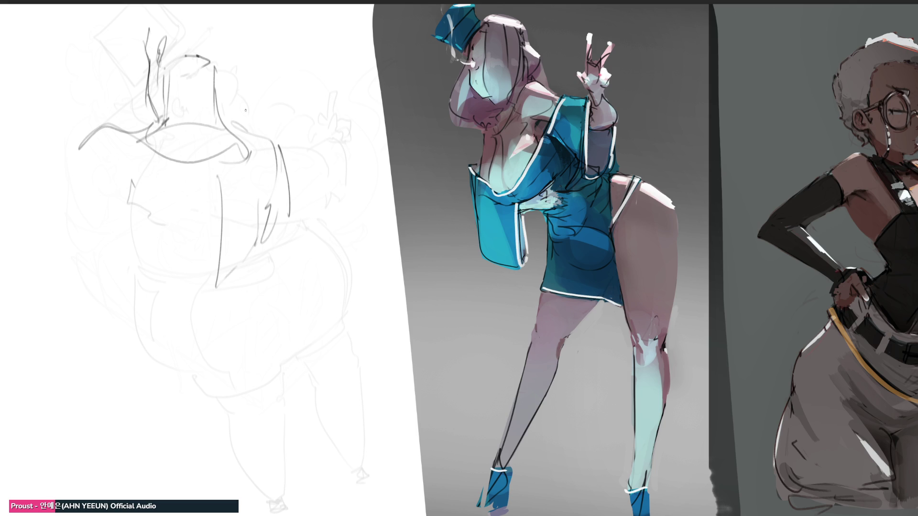
Step: Outline the top and right side of the head
drag(235, 14, 223, 72)
drag(203, 5, 237, 24)
drag(156, 13, 184, 2)
drag(213, 4, 219, 20)
Step: Add the long body line, lower-body zigzag and hooked hand, then fade the sketch lighter
mouse_move(219, 175)
mouse_down()
mouse_move(200, 406)
mouse_move(254, 242)
mouse_move(244, 355)
mouse_up()
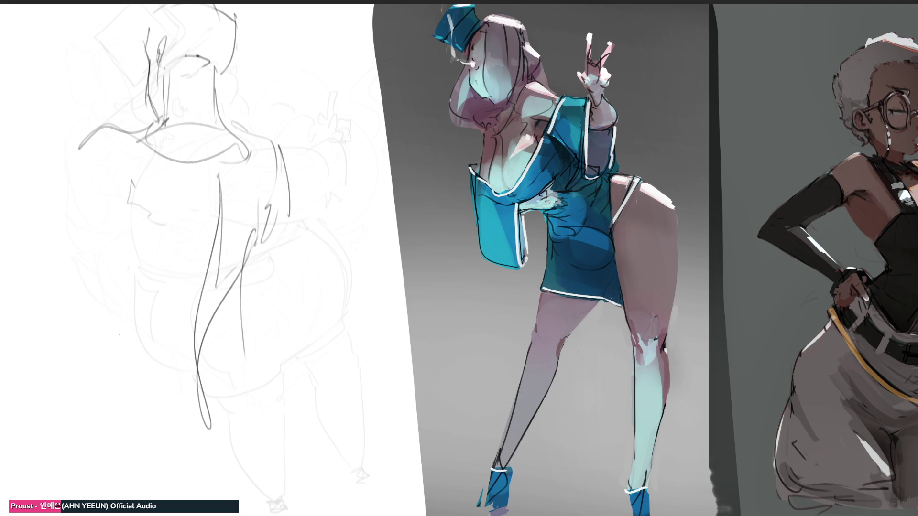
mouse_move(108, 257)
mouse_down()
mouse_move(128, 315)
mouse_move(196, 356)
mouse_move(241, 354)
mouse_move(267, 369)
mouse_up()
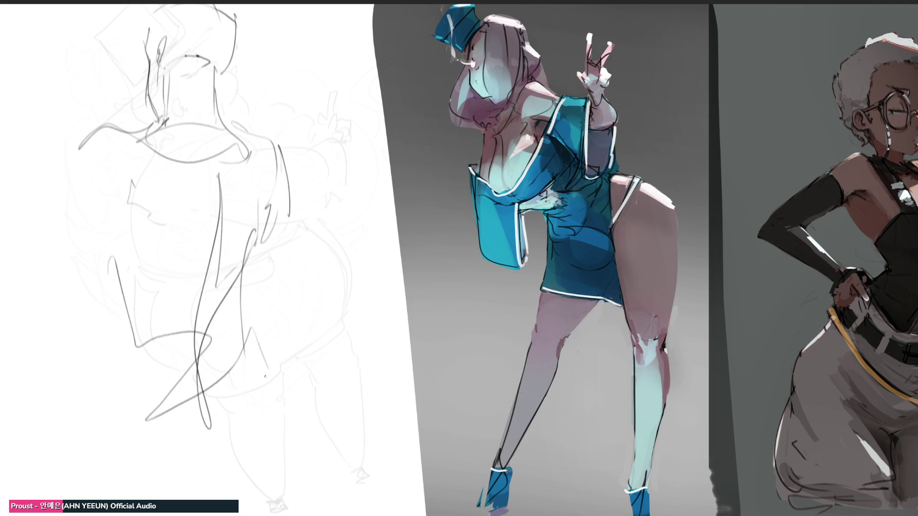
drag(273, 140, 313, 295)
mouse_move(266, 256)
mouse_down()
mouse_move(289, 301)
mouse_move(324, 299)
mouse_move(324, 240)
mouse_move(342, 257)
mouse_up()
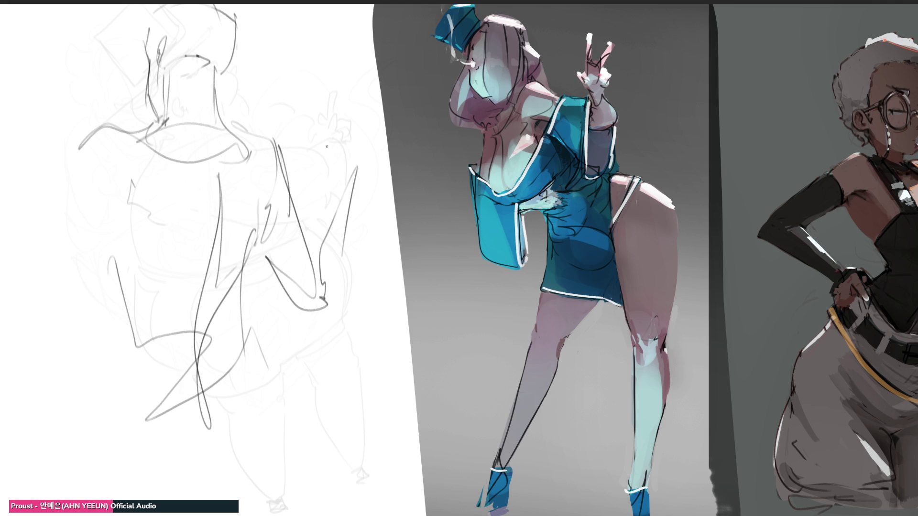
drag(206, 306, 220, 171)
Step: Fade the rough further, then draw bold head, hair and long body contours
key(3)
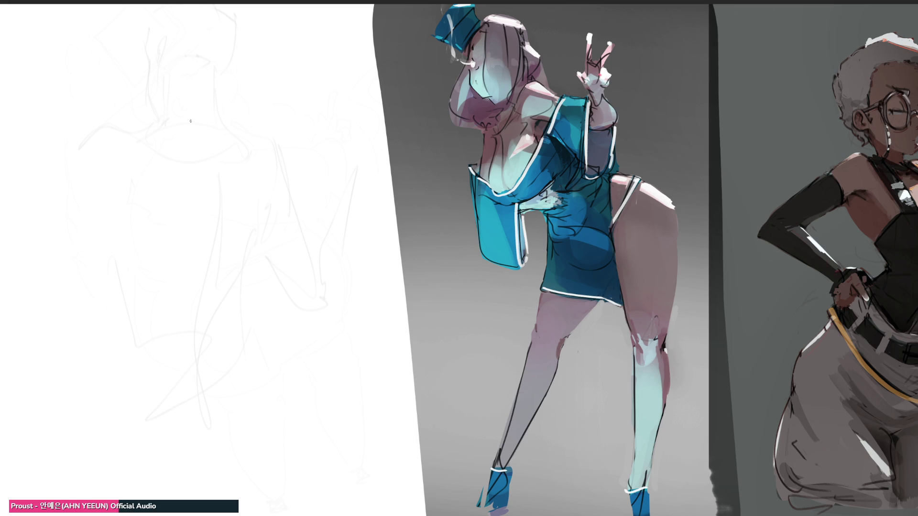
drag(165, 78, 152, 144)
mouse_move(163, 83)
mouse_down()
mouse_move(211, 47)
mouse_move(284, 202)
mouse_up()
mouse_move(272, 105)
mouse_down()
mouse_move(297, 337)
mouse_move(282, 387)
mouse_up()
mouse_move(157, 117)
mouse_down()
mouse_move(164, 390)
mouse_move(244, 464)
mouse_move(261, 511)
mouse_up()
drag(273, 440, 253, 502)
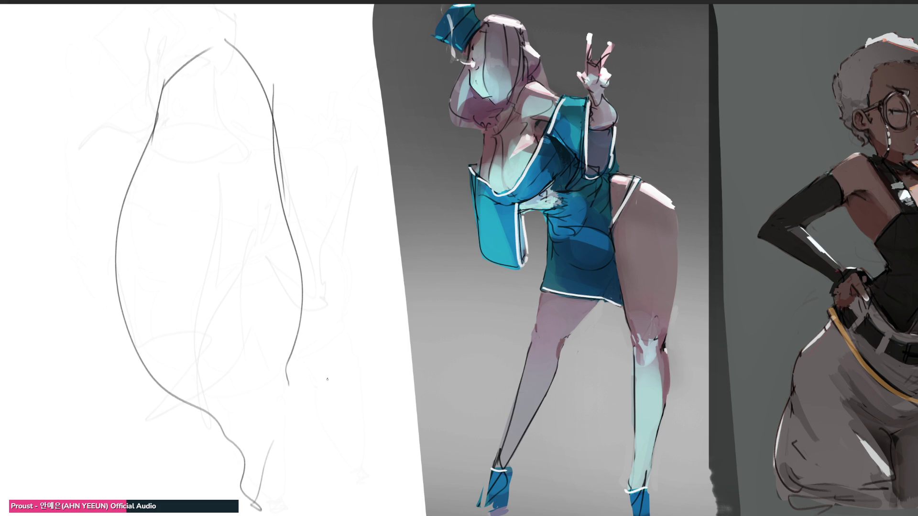
Step: Draw small curled hands on the left and right of the ghost's body
drag(146, 183, 175, 215)
mouse_move(173, 172)
mouse_down()
mouse_move(196, 200)
mouse_move(180, 214)
mouse_up()
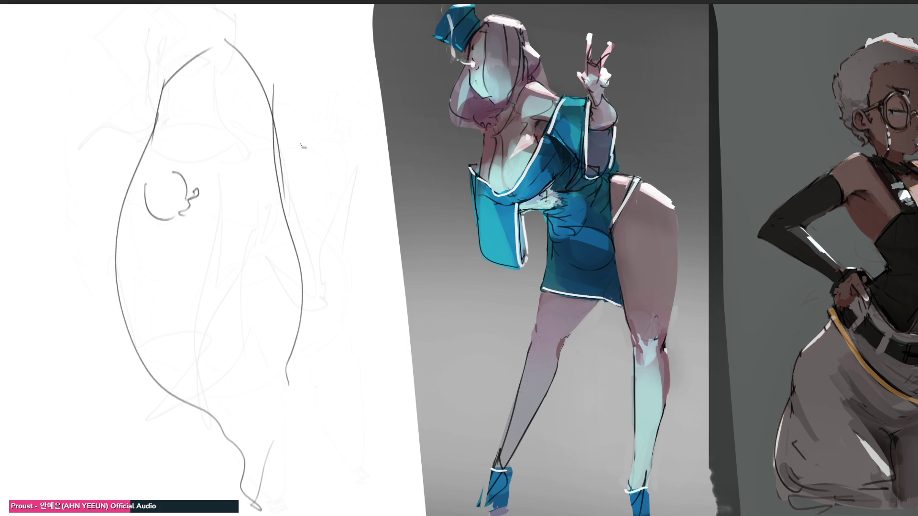
mouse_move(300, 145)
mouse_down()
mouse_move(316, 160)
mouse_move(282, 154)
mouse_up()
mouse_move(316, 152)
mouse_down()
mouse_move(322, 158)
mouse_move(298, 219)
mouse_up()
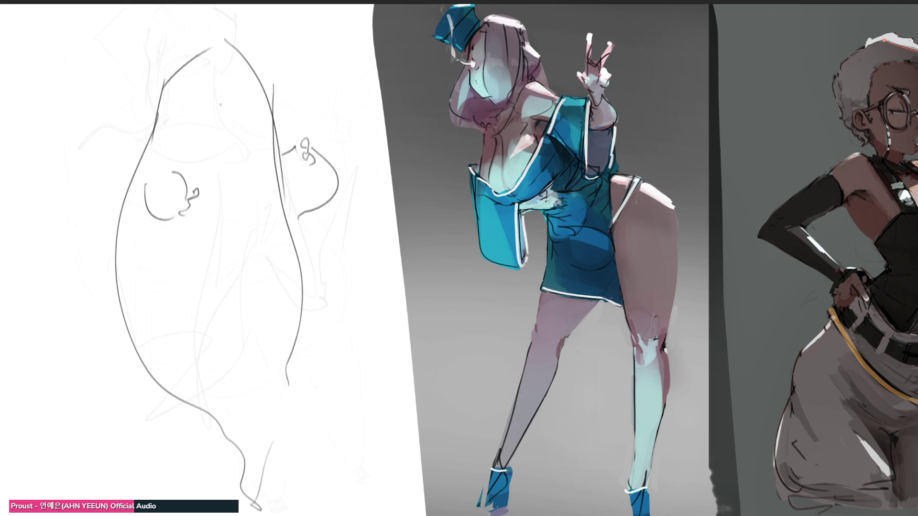
Step: Add the oval eye and face marks, and letter BOO in the speech bubble
mouse_move(213, 98)
mouse_down()
mouse_move(210, 85)
mouse_move(212, 99)
mouse_up()
mouse_move(264, 95)
mouse_down()
mouse_move(269, 116)
mouse_move(251, 136)
mouse_move(257, 201)
mouse_move(252, 146)
mouse_up()
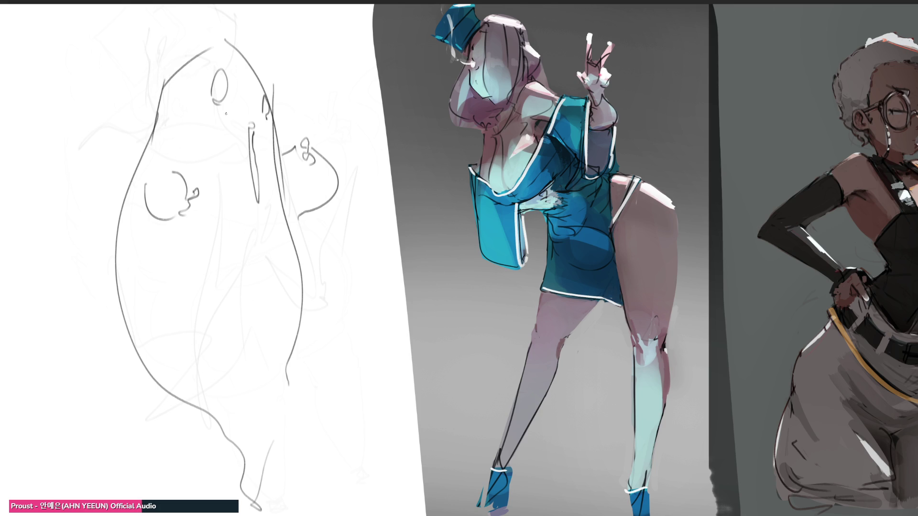
drag(219, 105, 267, 117)
mouse_move(300, 117)
mouse_down()
mouse_move(371, 54)
mouse_move(302, 120)
mouse_up()
mouse_move(306, 89)
mouse_down()
mouse_move(298, 81)
mouse_move(316, 87)
mouse_move(338, 44)
mouse_up()
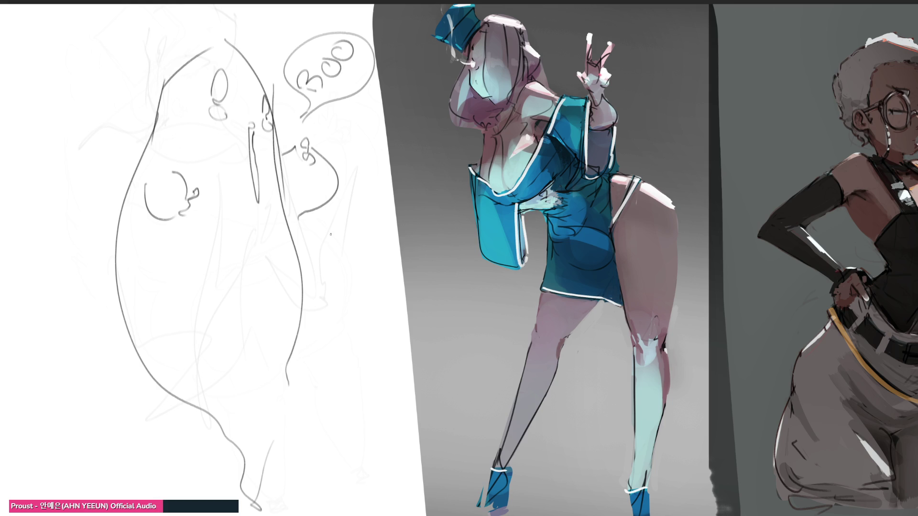
Step: Draw the pointed hat with a pom-pom tip and the face edge, undoing a stray stroke
drag(219, 39, 163, 86)
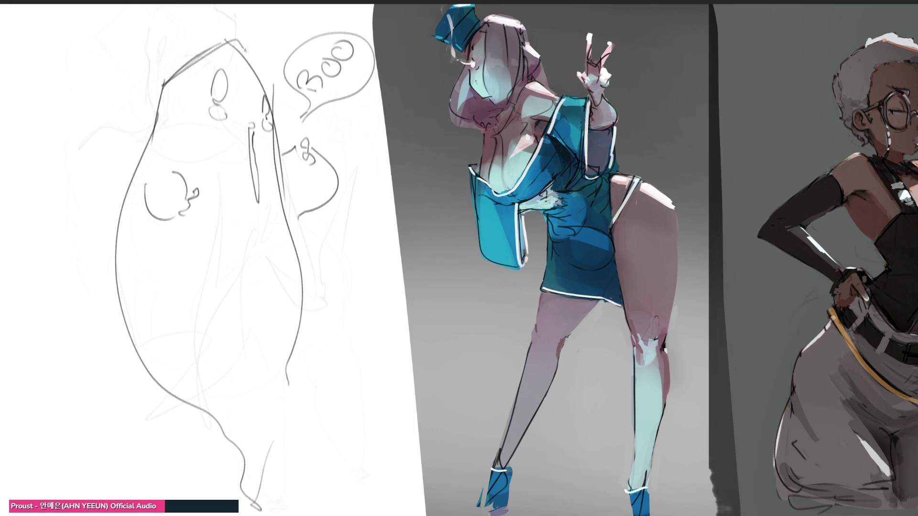
mouse_move(200, 57)
mouse_down()
mouse_move(245, 47)
mouse_move(115, 69)
mouse_move(98, 139)
mouse_move(78, 152)
mouse_move(138, 137)
mouse_move(72, 172)
mouse_move(82, 158)
mouse_up()
drag(82, 157, 146, 132)
drag(160, 80, 150, 138)
drag(165, 36, 151, 136)
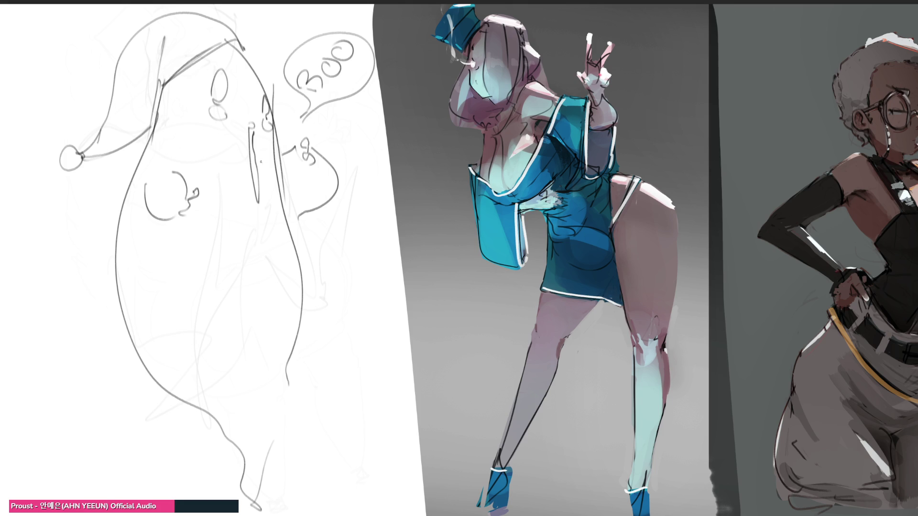
mouse_move(250, 165)
mouse_down()
mouse_move(268, 164)
mouse_move(263, 230)
mouse_move(281, 145)
mouse_move(262, 160)
mouse_up()
key(ctrl+z)
key(ctrl+z)
Step: Free-transform the ghost sketch, scaling it down into the lower-left corner, and apply
key(ctrl+t)
mouse_move(230, 6)
mouse_down()
mouse_move(261, 219)
mouse_move(145, 212)
mouse_up()
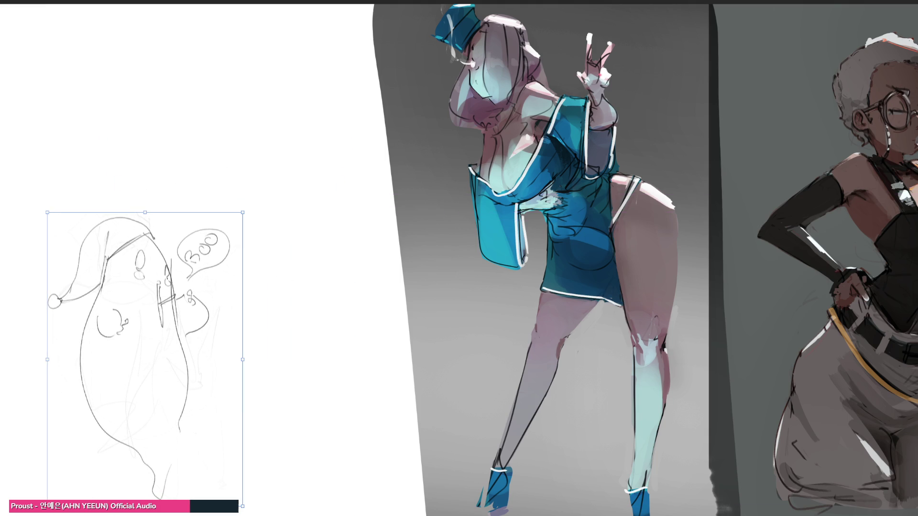
key(Return)
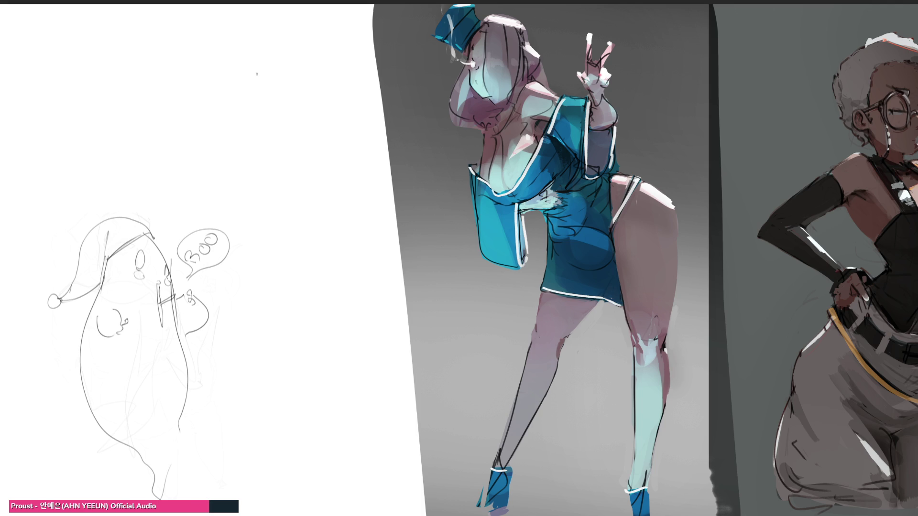
Step: Rough in a new head near the canvas top with hair shaped around it
mouse_move(260, 38)
mouse_down()
mouse_move(254, 86)
mouse_move(263, 73)
mouse_move(292, 71)
mouse_up()
drag(290, 39, 295, 67)
drag(274, 23, 304, 58)
drag(303, 48, 273, 72)
drag(251, 29, 241, 65)
drag(227, 43, 258, 18)
mouse_move(238, 30)
mouse_down()
mouse_move(214, 89)
mouse_move(210, 59)
mouse_move(205, 110)
mouse_move(246, 173)
mouse_move(257, 104)
mouse_move(261, 111)
mouse_up()
Step: Add the chin, a flowing hair strand, the eye line, a nose mark and the outer hair arc
drag(302, 79, 290, 101)
drag(306, 50, 318, 103)
drag(299, 27, 334, 144)
drag(257, 90, 267, 89)
mouse_move(265, 91)
mouse_down()
mouse_move(265, 99)
mouse_move(267, 89)
mouse_up()
mouse_move(275, 87)
mouse_down()
mouse_move(297, 91)
mouse_move(269, 69)
mouse_up()
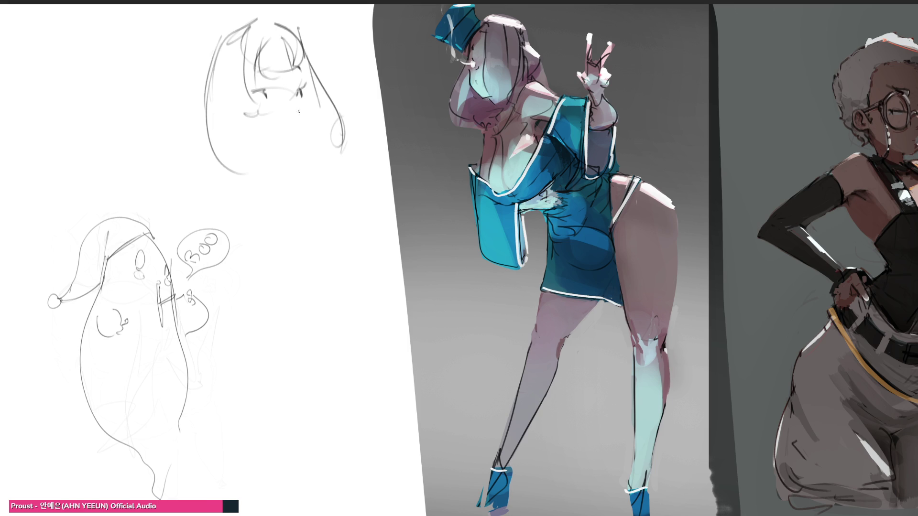
mouse_move(292, 99)
mouse_down()
mouse_move(294, 146)
mouse_move(278, 153)
mouse_up()
drag(225, 31, 173, 98)
mouse_move(178, 155)
mouse_down()
mouse_move(221, 180)
mouse_move(280, 154)
mouse_move(262, 195)
mouse_move(244, 202)
mouse_up()
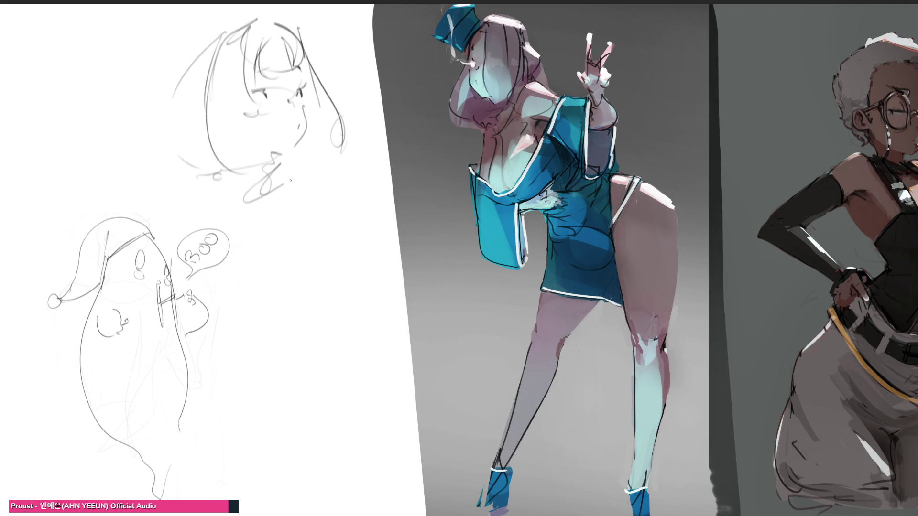
Step: Sketch the neck, hand and shoulder, and the body contour down around the bottom
mouse_move(293, 178)
mouse_down()
mouse_move(344, 191)
mouse_move(314, 224)
mouse_up()
mouse_move(240, 201)
mouse_down()
mouse_move(253, 229)
mouse_move(185, 204)
mouse_move(335, 163)
mouse_move(368, 262)
mouse_up()
mouse_move(347, 168)
mouse_down()
mouse_move(363, 416)
mouse_move(304, 436)
mouse_move(359, 316)
mouse_up()
mouse_move(325, 231)
mouse_down()
mouse_move(355, 327)
mouse_move(326, 433)
mouse_move(376, 438)
mouse_move(277, 512)
mouse_up()
mouse_move(191, 417)
mouse_down()
mouse_move(222, 441)
mouse_move(245, 510)
mouse_up()
mouse_move(239, 499)
mouse_down()
mouse_move(201, 408)
mouse_move(187, 331)
mouse_move(209, 277)
mouse_move(201, 206)
mouse_up()
Step: Add the belly loop, right contour and left arm arc, then fade the sketch to faint guides
mouse_move(210, 270)
mouse_down()
mouse_move(237, 216)
mouse_move(338, 249)
mouse_up()
mouse_move(354, 202)
mouse_down()
mouse_move(388, 237)
mouse_move(358, 324)
mouse_up()
drag(203, 204, 172, 262)
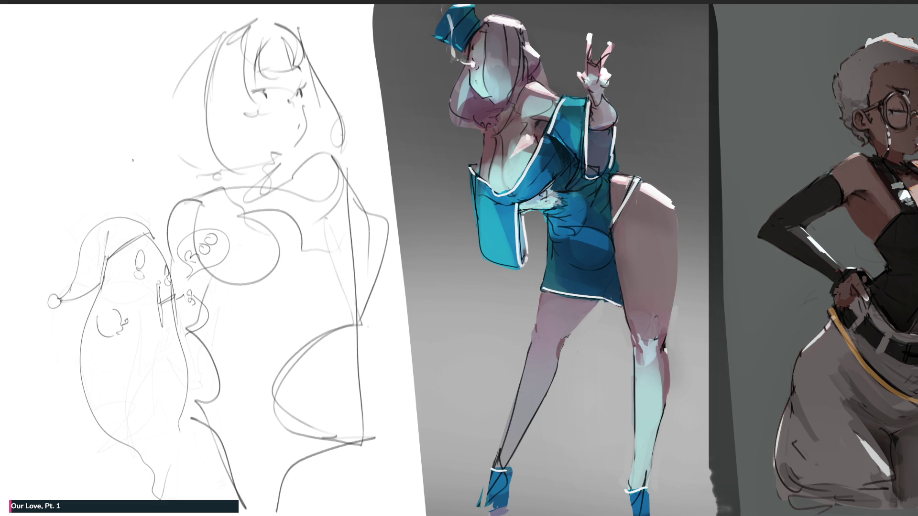
mouse_move(134, 133)
mouse_down()
mouse_move(205, 220)
mouse_move(306, 430)
mouse_move(335, 392)
mouse_move(236, 431)
mouse_move(389, 430)
mouse_up()
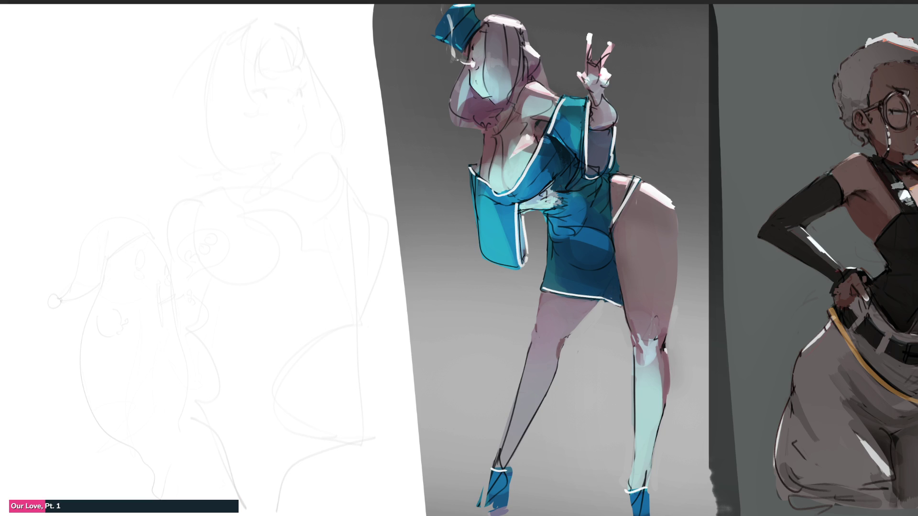
Step: Draw the girl's head with a chin curl, hair strands and outer hair arc
mouse_move(148, 111)
mouse_down()
mouse_move(153, 71)
mouse_move(180, 44)
mouse_move(206, 85)
mouse_up()
mouse_move(154, 70)
mouse_down()
mouse_move(169, 133)
mouse_move(188, 123)
mouse_move(196, 100)
mouse_up()
drag(197, 62, 203, 110)
drag(194, 41, 216, 94)
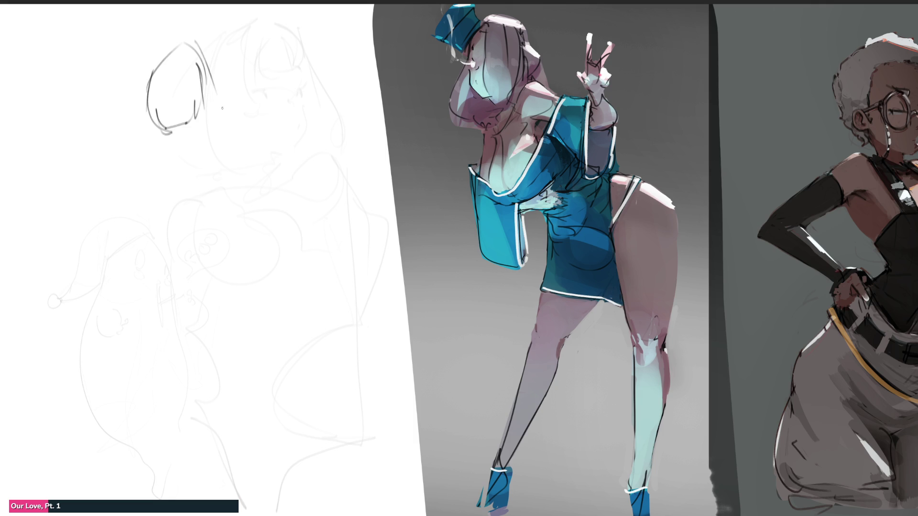
drag(203, 56, 225, 96)
mouse_move(194, 41)
mouse_down()
mouse_move(230, 73)
mouse_move(227, 130)
mouse_up()
drag(214, 109, 218, 120)
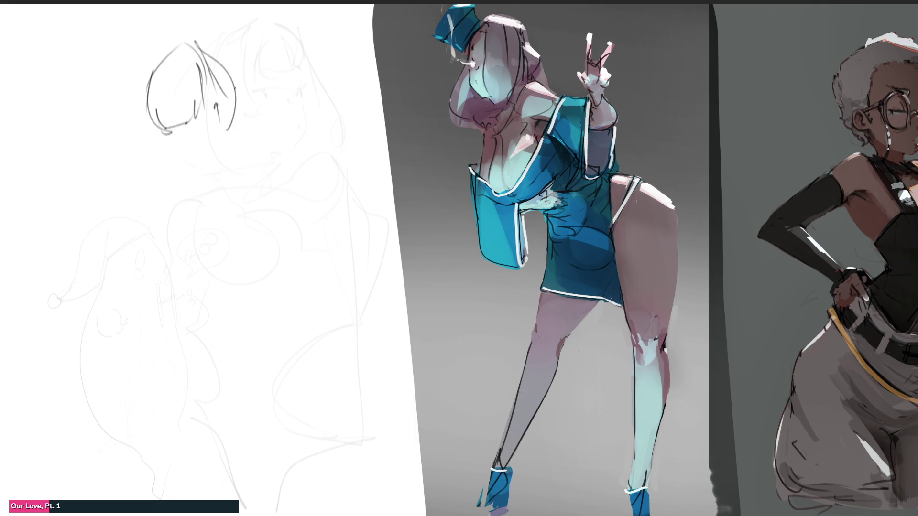
mouse_move(234, 81)
mouse_down()
mouse_move(237, 163)
mouse_move(205, 171)
mouse_up()
mouse_move(164, 51)
mouse_down()
mouse_move(119, 125)
mouse_move(167, 194)
mouse_move(172, 139)
mouse_move(210, 123)
mouse_move(163, 134)
mouse_move(181, 128)
mouse_up()
Step: Mark the eye line and chin, then draw the shoulder and long diagonal arm
mouse_move(181, 138)
mouse_down()
mouse_move(183, 148)
mouse_move(214, 149)
mouse_up()
mouse_move(210, 153)
mouse_down()
mouse_move(221, 138)
mouse_move(203, 148)
mouse_up()
drag(223, 116, 224, 147)
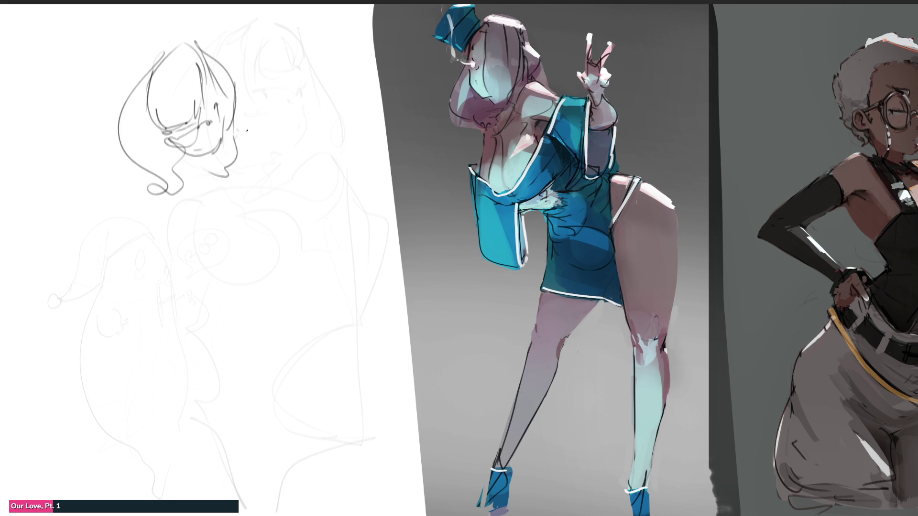
mouse_move(247, 130)
mouse_down()
mouse_move(239, 117)
mouse_move(279, 140)
mouse_move(257, 168)
mouse_up()
drag(248, 177, 222, 214)
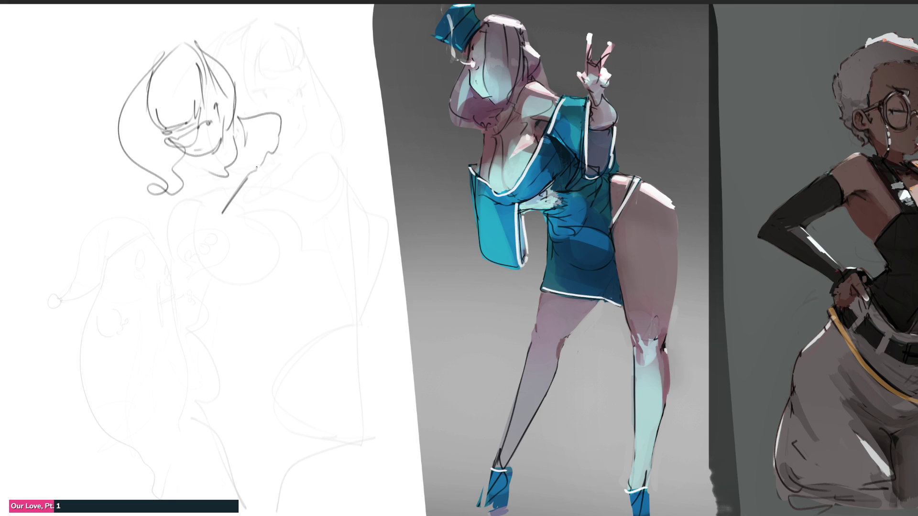
mouse_move(266, 155)
mouse_down()
mouse_move(272, 241)
mouse_move(197, 312)
mouse_move(198, 369)
mouse_move(225, 372)
mouse_move(244, 290)
mouse_move(291, 218)
mouse_move(265, 253)
mouse_up()
Step: Loop in the hands holding the puppet, the torso zigzags and a ground line
mouse_move(181, 303)
mouse_down()
mouse_move(206, 292)
mouse_move(178, 326)
mouse_up()
mouse_move(191, 272)
mouse_down()
mouse_move(157, 301)
mouse_move(164, 253)
mouse_move(132, 280)
mouse_up()
mouse_move(123, 239)
mouse_down()
mouse_move(149, 167)
mouse_move(147, 234)
mouse_up()
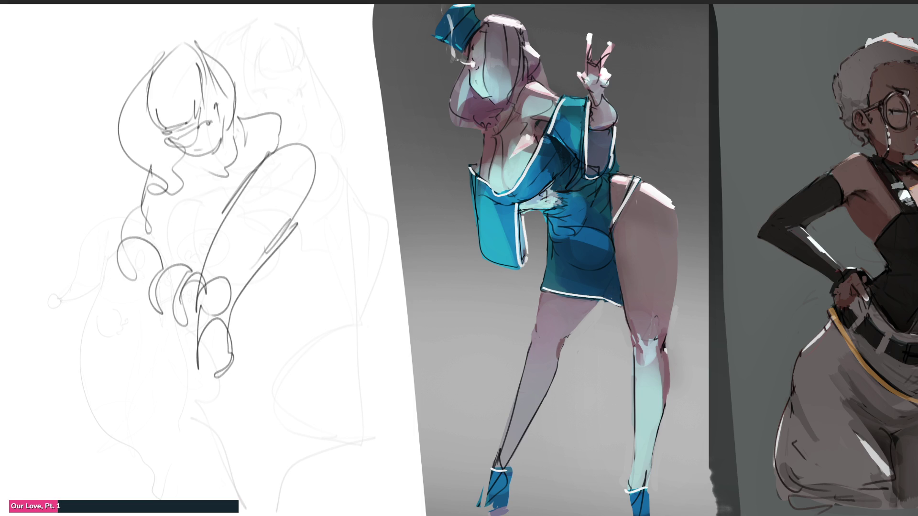
mouse_move(149, 166)
mouse_down()
mouse_move(179, 239)
mouse_move(184, 211)
mouse_move(225, 215)
mouse_move(157, 269)
mouse_move(157, 151)
mouse_move(184, 302)
mouse_move(161, 204)
mouse_move(155, 158)
mouse_move(193, 310)
mouse_move(162, 165)
mouse_move(151, 317)
mouse_move(179, 347)
mouse_move(160, 299)
mouse_move(156, 310)
mouse_move(254, 329)
mouse_move(314, 288)
mouse_move(290, 229)
mouse_move(311, 335)
mouse_move(300, 283)
mouse_move(268, 347)
mouse_move(366, 447)
mouse_move(382, 481)
mouse_move(373, 461)
mouse_move(310, 438)
mouse_move(390, 459)
mouse_move(411, 502)
mouse_move(402, 468)
mouse_move(354, 406)
mouse_move(330, 459)
mouse_move(198, 351)
mouse_up()
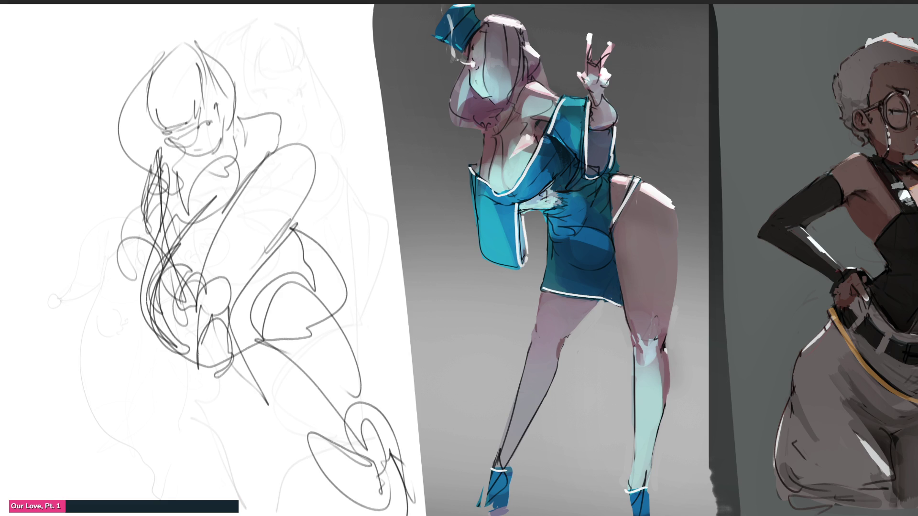
mouse_move(258, 396)
mouse_down()
mouse_move(225, 402)
mouse_move(301, 395)
mouse_move(275, 392)
mouse_up()
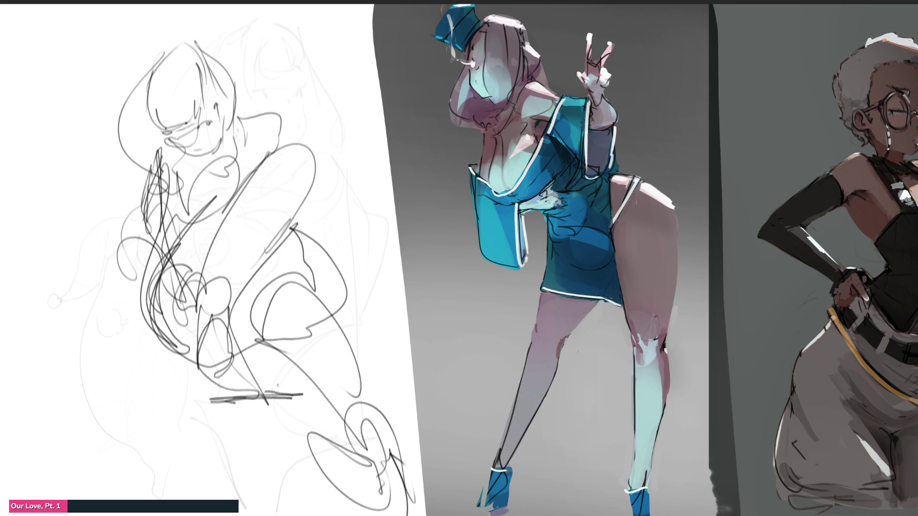
Step: Fade the rough, shrink the brush, and ink the face, jaw and cheek contour
key(e)
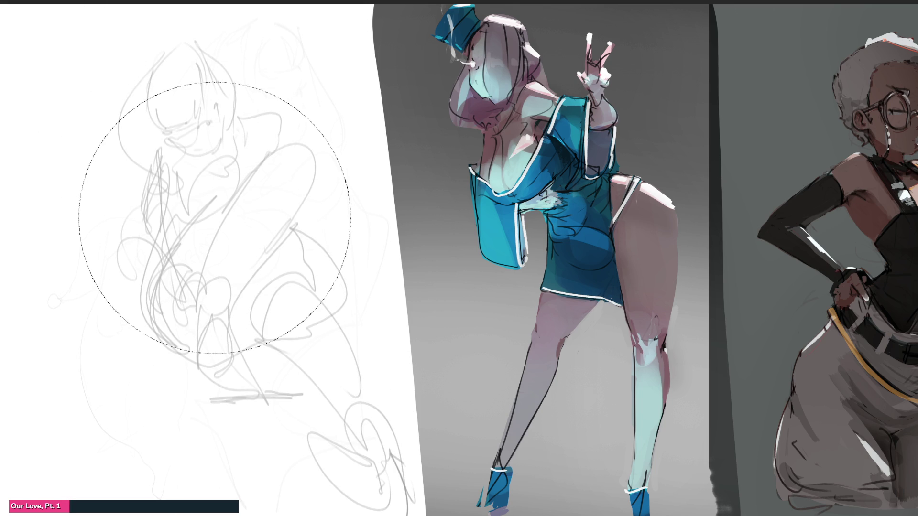
key(e)
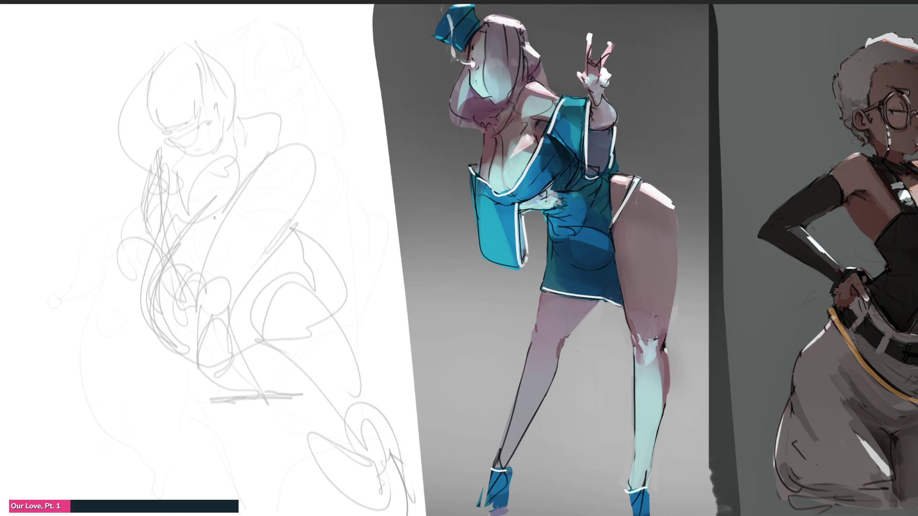
mouse_move(144, 89)
mouse_down()
mouse_move(145, 107)
mouse_move(171, 126)
mouse_move(200, 105)
mouse_up()
mouse_move(201, 74)
mouse_down()
mouse_move(215, 102)
mouse_move(202, 107)
mouse_move(209, 120)
mouse_up()
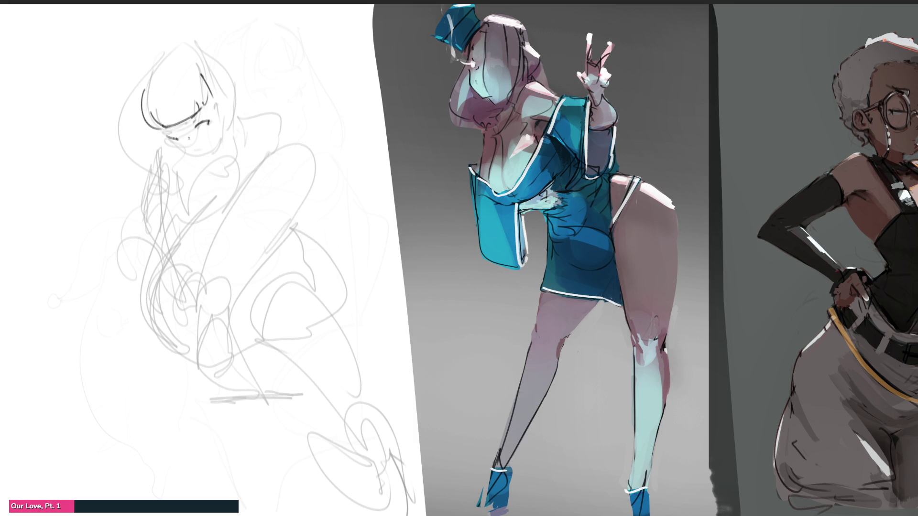
drag(161, 136, 199, 159)
mouse_move(206, 156)
mouse_down()
mouse_move(220, 144)
mouse_move(223, 108)
mouse_up()
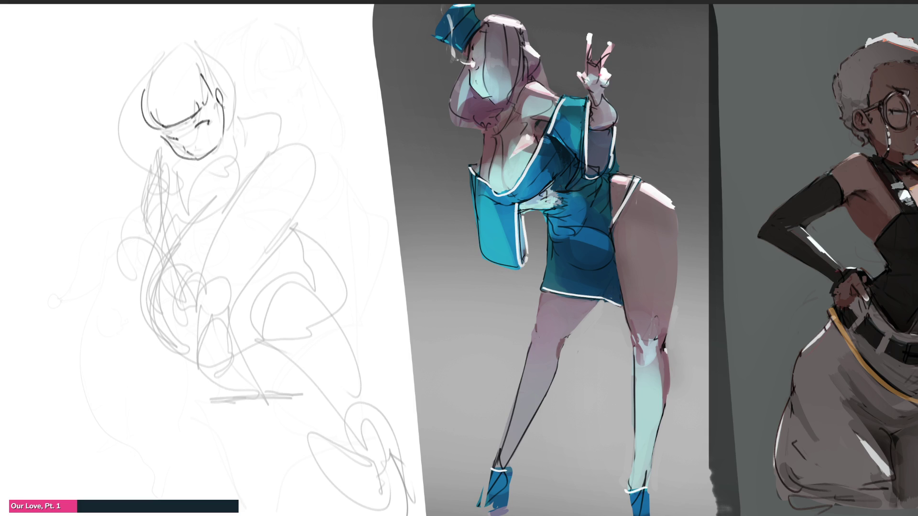
Step: Draw the hair on both sides, the arc over the head, the chin and neck line
drag(201, 70, 236, 134)
mouse_move(239, 93)
mouse_down()
mouse_move(248, 122)
mouse_move(225, 144)
mouse_up()
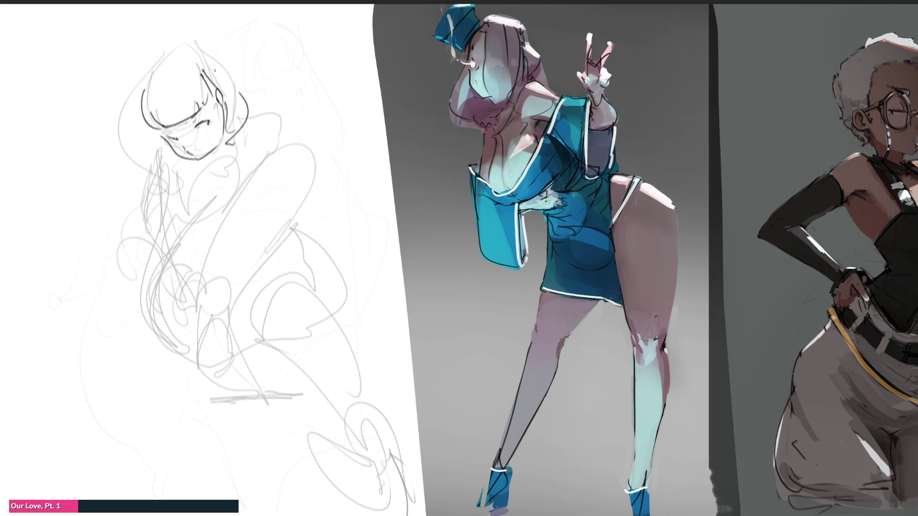
mouse_move(173, 44)
mouse_down()
mouse_move(245, 75)
mouse_move(254, 117)
mouse_up()
mouse_move(156, 42)
mouse_down()
mouse_move(113, 105)
mouse_move(106, 152)
mouse_move(138, 167)
mouse_up()
mouse_move(163, 146)
mouse_down()
mouse_move(171, 163)
mouse_move(228, 126)
mouse_up()
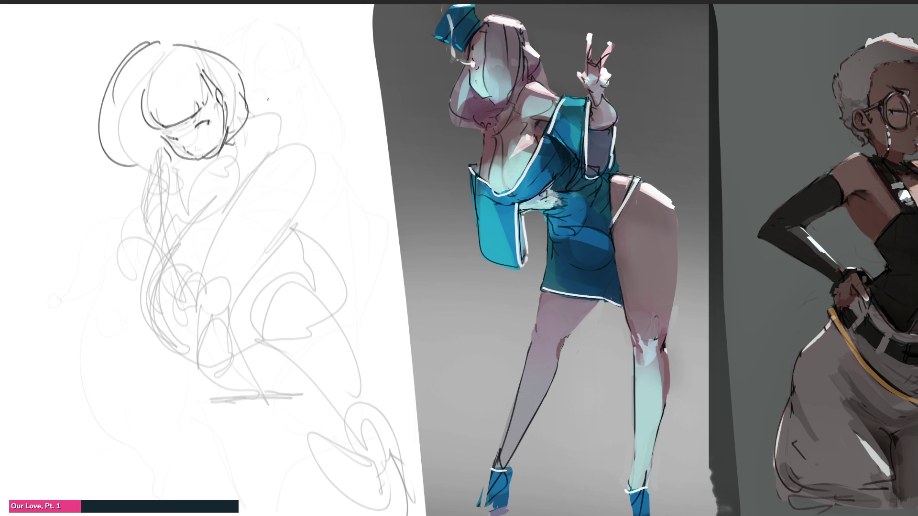
mouse_move(180, 160)
mouse_down()
mouse_move(195, 182)
mouse_move(234, 154)
mouse_up()
Step: Sketch the shoulders, left body contour and raised arm with lines toward the lap
mouse_move(171, 153)
mouse_down()
mouse_move(153, 142)
mouse_move(199, 207)
mouse_up()
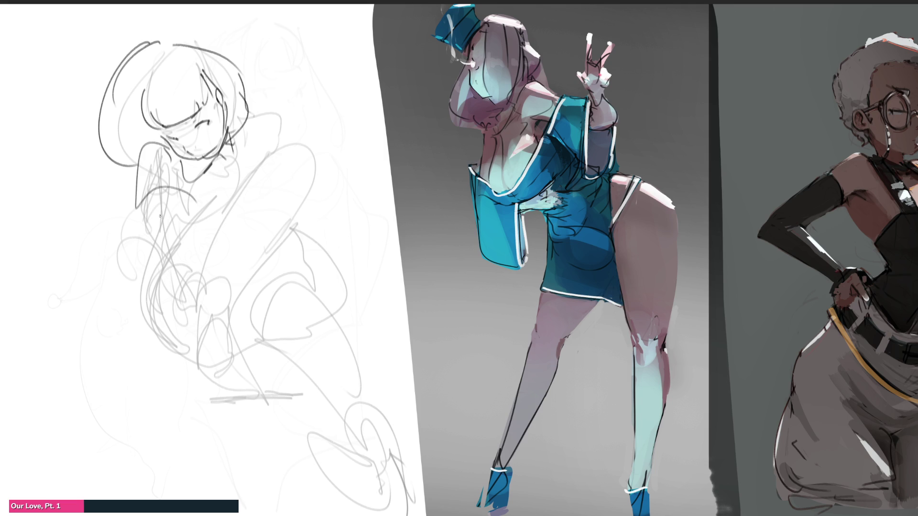
mouse_move(140, 153)
mouse_down()
mouse_move(136, 228)
mouse_move(199, 257)
mouse_move(200, 287)
mouse_up()
drag(135, 234, 193, 307)
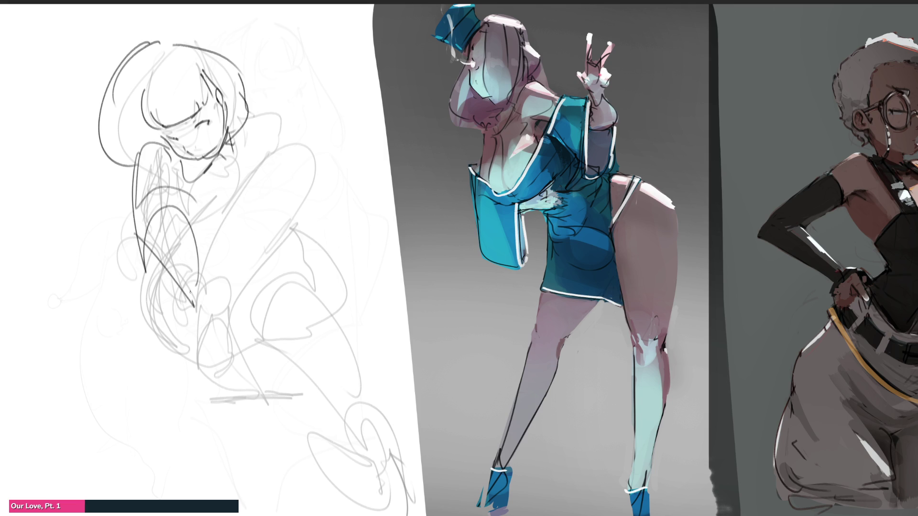
mouse_move(193, 265)
mouse_down()
mouse_move(197, 310)
mouse_move(193, 253)
mouse_up()
mouse_move(173, 179)
mouse_down()
mouse_move(223, 203)
mouse_move(246, 188)
mouse_move(221, 224)
mouse_up()
drag(196, 248, 188, 255)
drag(220, 221, 186, 270)
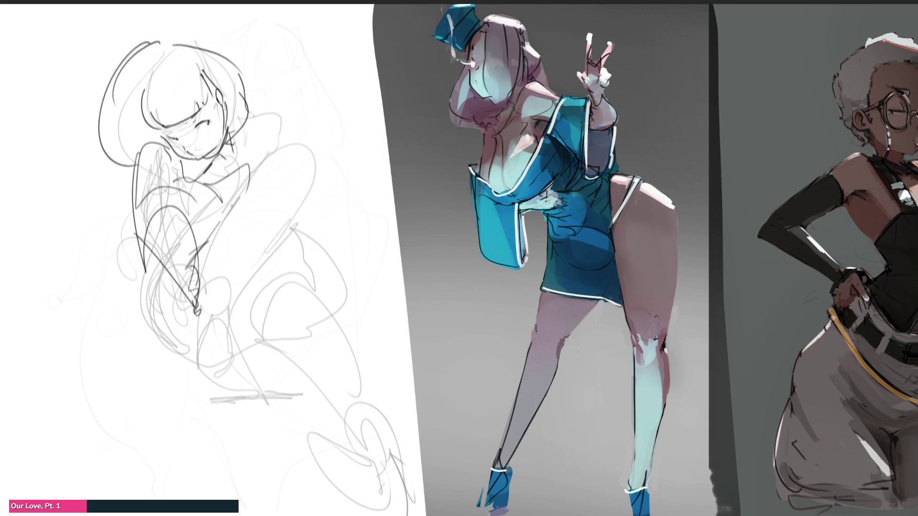
drag(254, 164, 222, 220)
drag(234, 140, 275, 149)
Step: Draw the curving leg contours, lower leg and pointed foot
drag(302, 206, 340, 286)
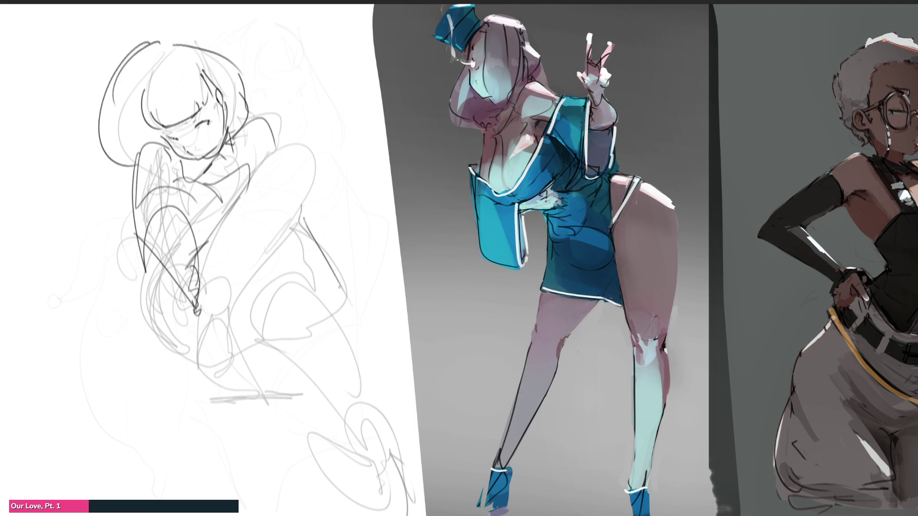
mouse_move(297, 210)
mouse_down()
mouse_move(336, 267)
mouse_move(344, 335)
mouse_up()
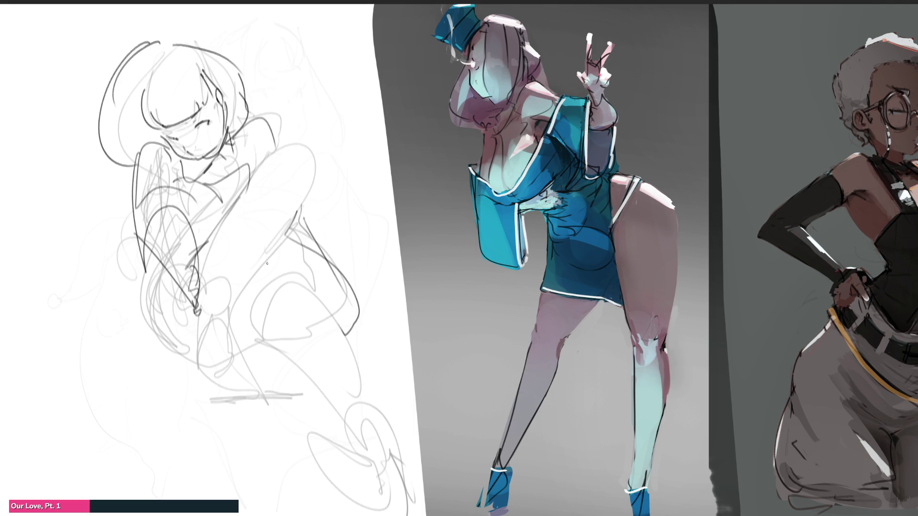
mouse_move(267, 261)
mouse_down()
mouse_move(272, 359)
mouse_move(297, 315)
mouse_up()
mouse_move(277, 354)
mouse_down()
mouse_move(325, 420)
mouse_move(328, 324)
mouse_move(364, 451)
mouse_move(306, 386)
mouse_up()
mouse_move(200, 329)
mouse_down()
mouse_move(192, 282)
mouse_move(237, 328)
mouse_move(197, 360)
mouse_move(244, 370)
mouse_move(212, 415)
mouse_move(265, 402)
mouse_move(218, 422)
mouse_move(239, 338)
mouse_move(191, 357)
mouse_move(144, 249)
mouse_move(165, 287)
mouse_move(240, 179)
mouse_move(310, 160)
mouse_move(236, 294)
mouse_move(205, 243)
mouse_move(297, 218)
mouse_move(293, 246)
mouse_up()
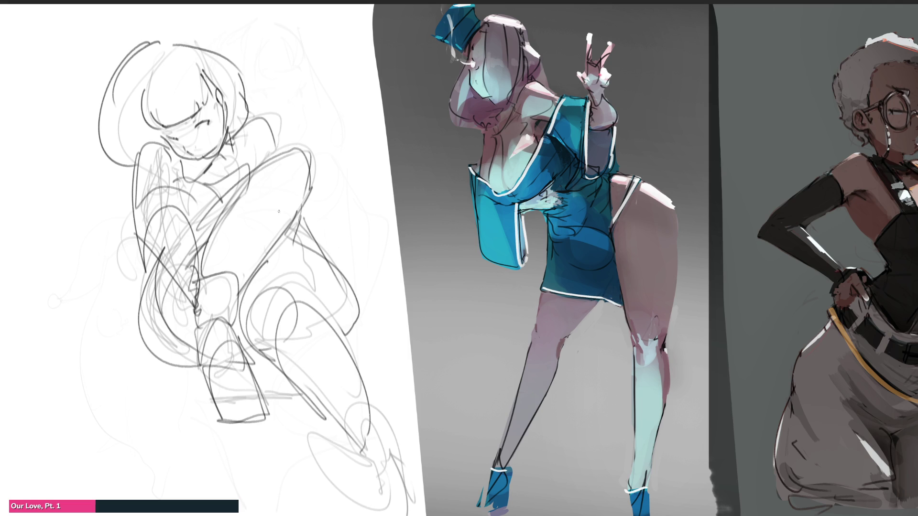
Step: Outline the top of the head and outer hair, then fade the sketch to light grey
mouse_move(151, 38)
mouse_down()
mouse_move(228, 62)
mouse_move(253, 113)
mouse_move(220, 142)
mouse_up()
mouse_move(139, 33)
mouse_down()
mouse_move(113, 72)
mouse_move(129, 197)
mouse_up()
mouse_move(134, 195)
mouse_down()
mouse_move(107, 236)
mouse_move(127, 262)
mouse_up()
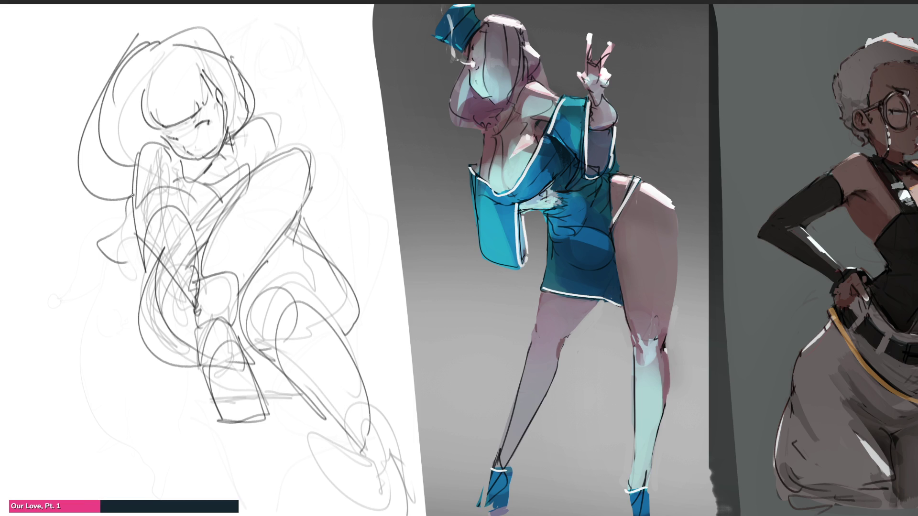
mouse_move(133, 195)
mouse_down()
mouse_move(72, 181)
mouse_move(335, 353)
mouse_move(311, 421)
mouse_move(187, 129)
mouse_up()
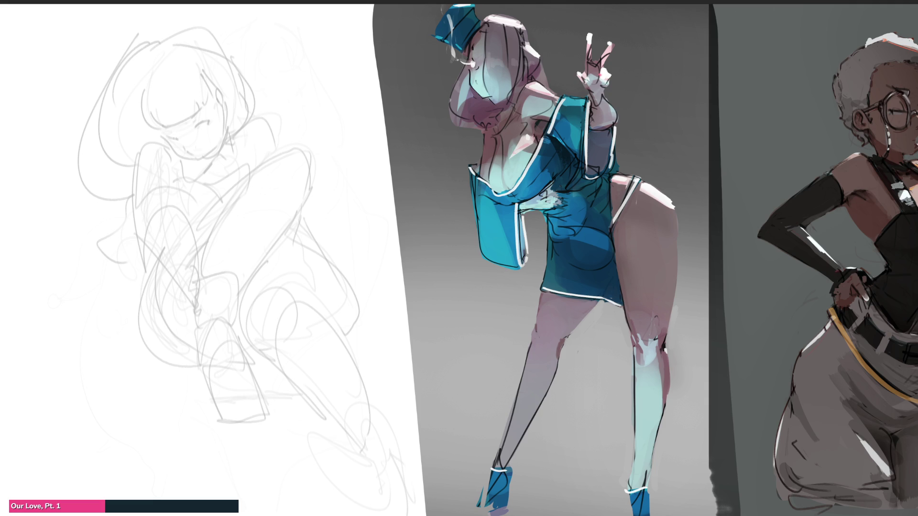
Step: Sketch the head outline with eye, mouth, cheek marks and a long jaw line
drag(168, 59, 167, 101)
mouse_move(178, 17)
mouse_down()
mouse_move(163, 127)
mouse_move(173, 89)
mouse_up()
mouse_move(178, 69)
mouse_down()
mouse_move(183, 84)
mouse_move(211, 27)
mouse_move(234, 41)
mouse_up()
mouse_move(177, 18)
mouse_down()
mouse_move(213, 11)
mouse_move(241, 48)
mouse_move(254, 88)
mouse_move(243, 109)
mouse_move(249, 53)
mouse_move(242, 77)
mouse_up()
mouse_move(186, 46)
mouse_down()
mouse_move(227, 40)
mouse_move(201, 63)
mouse_move(232, 56)
mouse_move(230, 100)
mouse_up()
mouse_move(205, 130)
mouse_down()
mouse_move(221, 120)
mouse_move(196, 115)
mouse_move(234, 120)
mouse_move(193, 104)
mouse_move(217, 111)
mouse_move(184, 148)
mouse_up()
mouse_move(172, 100)
mouse_down()
mouse_move(196, 193)
mouse_move(214, 189)
mouse_up()
Step: Draw a tall pointed ear on the upper right, a short left ear stroke and a long left side line
drag(258, 157, 286, 74)
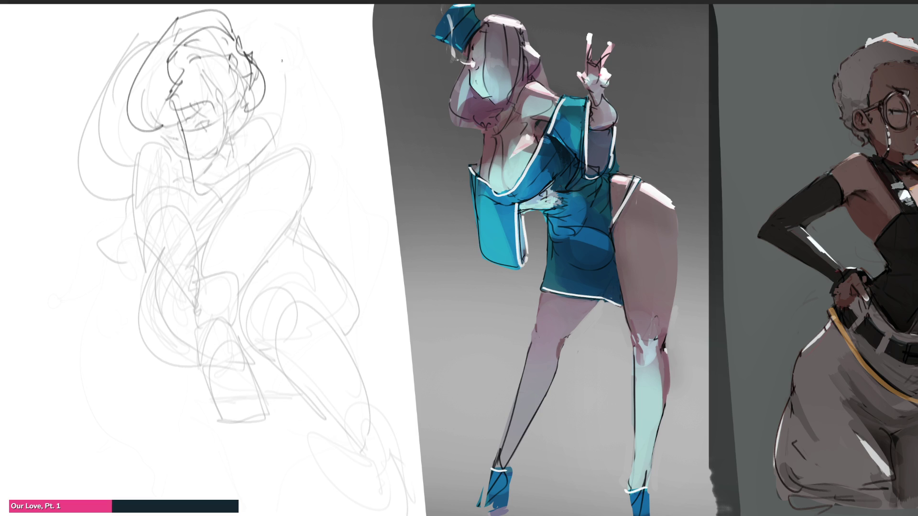
mouse_move(249, 30)
mouse_down()
mouse_move(320, 48)
mouse_move(192, 148)
mouse_up()
drag(100, 19, 134, 174)
drag(102, 18, 189, 215)
Step: Rough in the torso, hip curves and leg lines of the standing figure
drag(185, 184, 212, 174)
drag(224, 141, 251, 196)
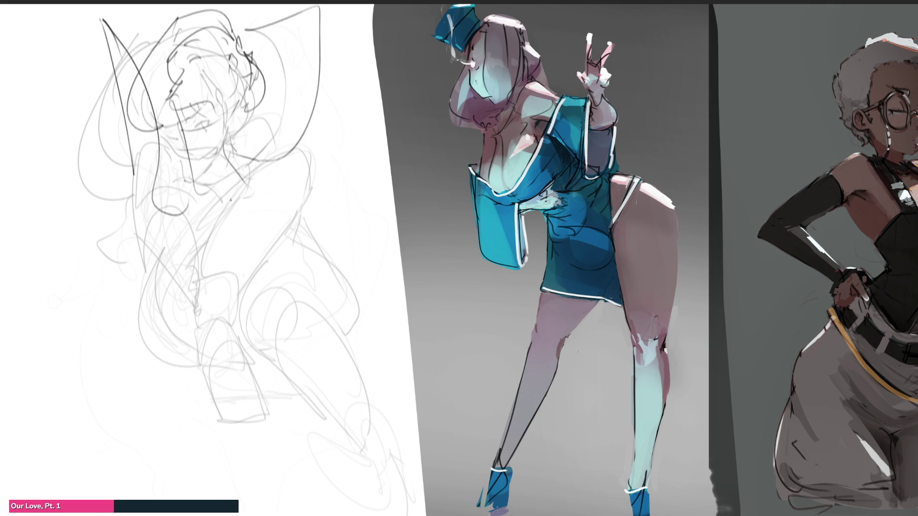
mouse_move(179, 164)
mouse_down()
mouse_move(225, 205)
mouse_move(238, 289)
mouse_up()
mouse_move(225, 210)
mouse_down()
mouse_move(270, 289)
mouse_move(280, 281)
mouse_up()
mouse_move(254, 183)
mouse_down()
mouse_move(296, 200)
mouse_move(315, 280)
mouse_up()
mouse_move(310, 243)
mouse_down()
mouse_move(314, 275)
mouse_move(299, 272)
mouse_up()
mouse_move(276, 200)
mouse_down()
mouse_move(290, 210)
mouse_move(291, 280)
mouse_move(279, 284)
mouse_up()
mouse_move(146, 228)
mouse_down()
mouse_move(187, 293)
mouse_move(292, 295)
mouse_move(242, 351)
mouse_up()
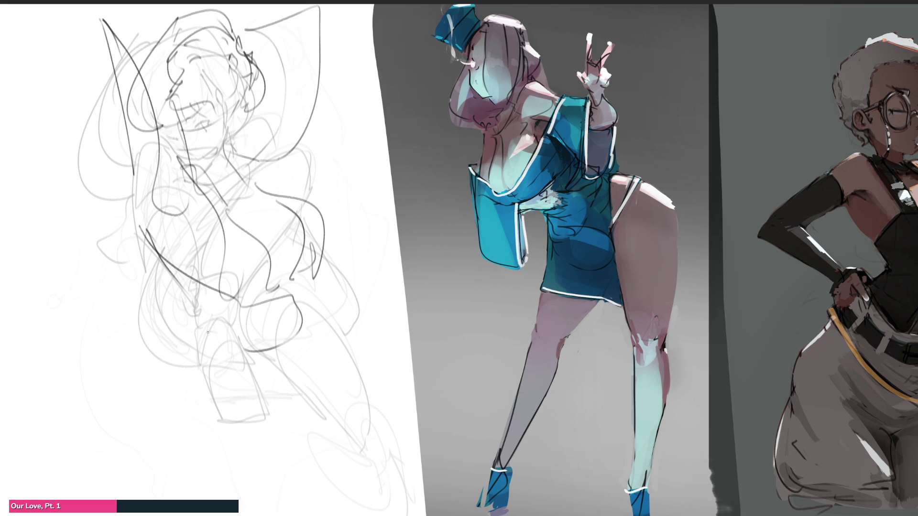
mouse_move(191, 296)
mouse_down()
mouse_move(218, 411)
mouse_move(302, 370)
mouse_up()
mouse_move(301, 313)
mouse_down()
mouse_move(308, 368)
mouse_move(217, 389)
mouse_move(278, 489)
mouse_move(353, 411)
mouse_move(236, 447)
mouse_move(305, 490)
mouse_up()
drag(193, 386, 196, 497)
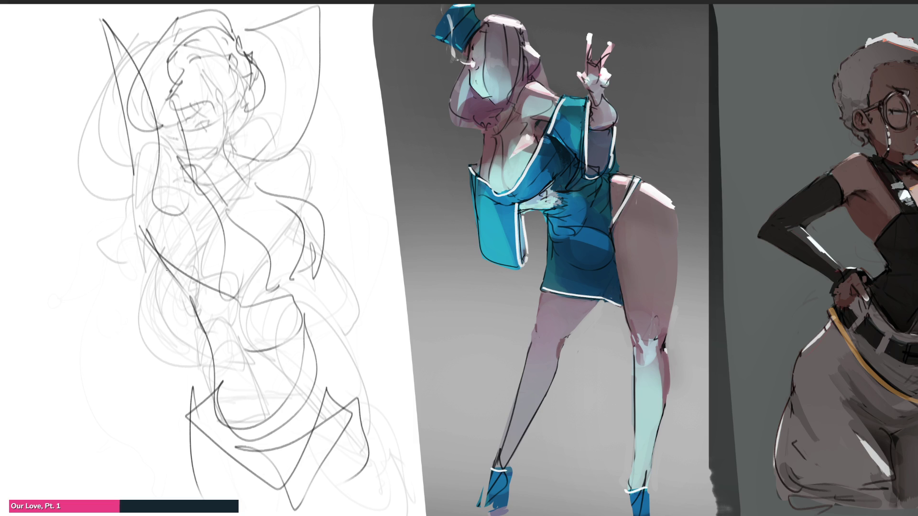
Step: Skew the new sketch with Ctrl+T so its top leans right, then apply it
key(ctrl+t)
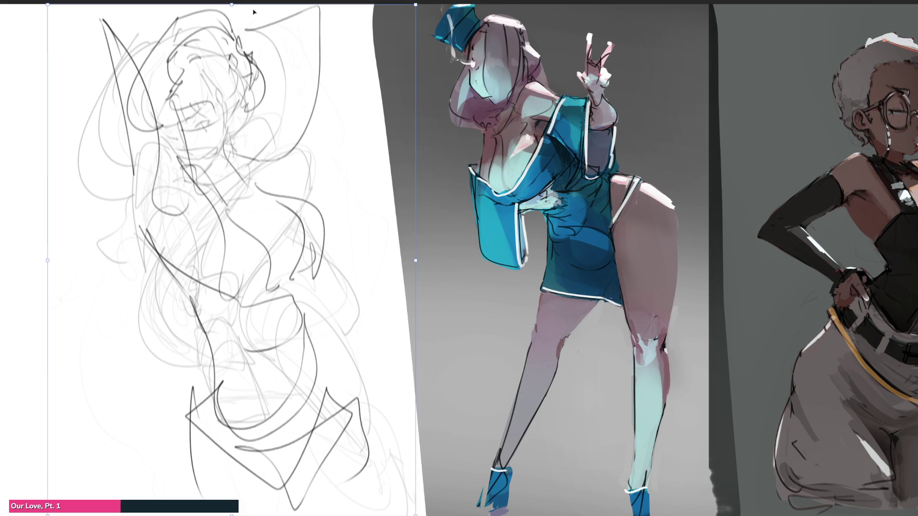
drag(235, 6, 252, 6)
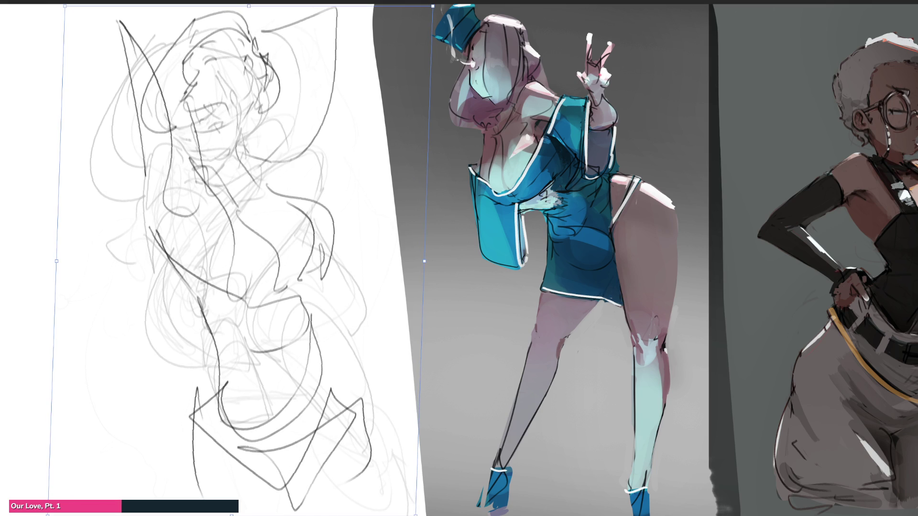
key(Return)
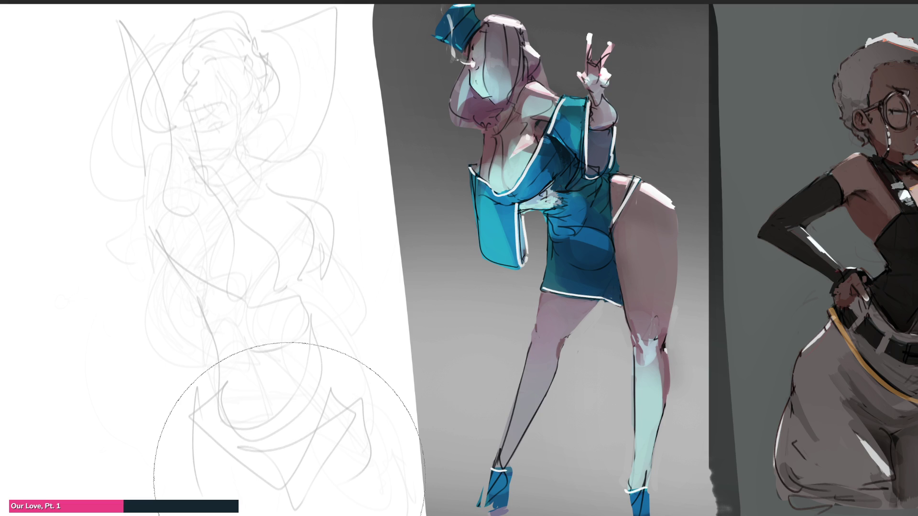
Step: With a fine pencil, draw the head, face profile, neck and crossing guide lines
key(b)
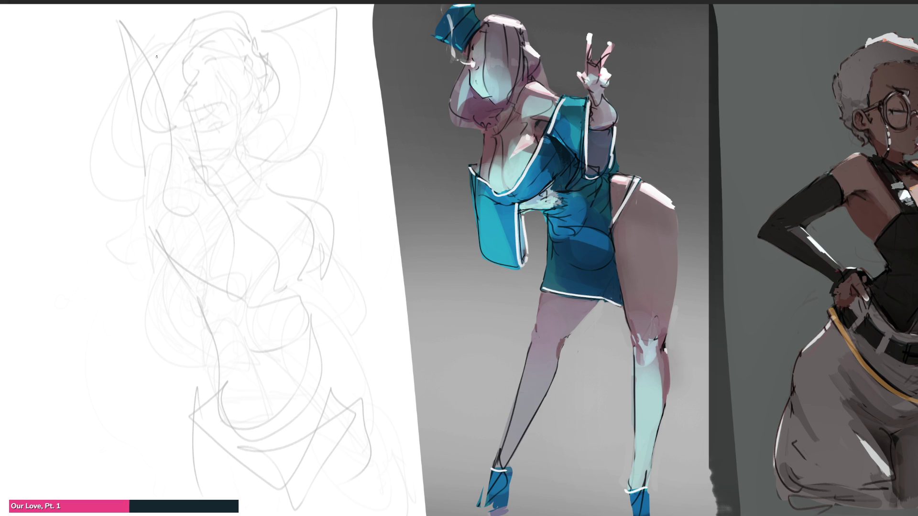
mouse_move(156, 56)
mouse_down()
mouse_move(199, 16)
mouse_move(245, 32)
mouse_move(244, 16)
mouse_up()
drag(251, 23, 255, 34)
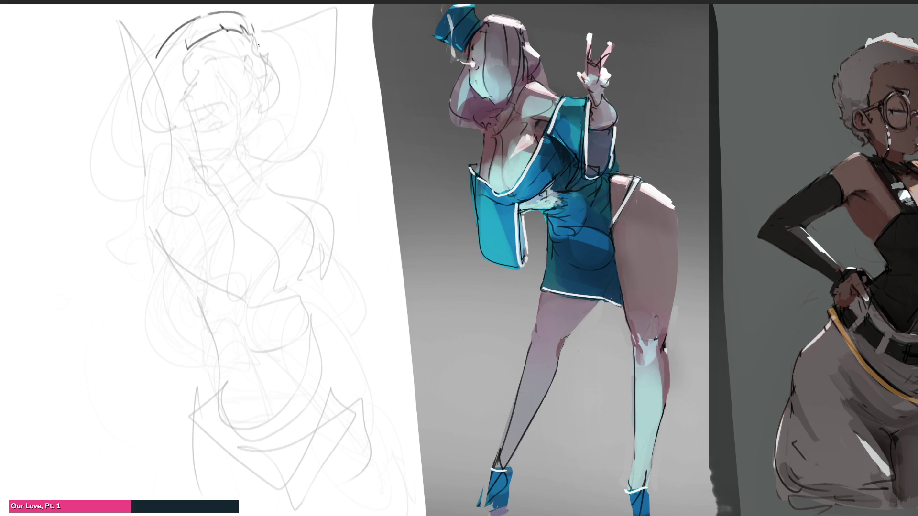
mouse_move(186, 42)
mouse_down()
mouse_move(206, 81)
mouse_move(192, 101)
mouse_up()
drag(205, 62, 215, 56)
mouse_move(249, 38)
mouse_down()
mouse_move(264, 71)
mouse_move(258, 123)
mouse_up()
mouse_move(267, 55)
mouse_down()
mouse_move(265, 101)
mouse_move(242, 160)
mouse_up()
mouse_move(202, 105)
mouse_down()
mouse_move(202, 172)
mouse_move(277, 204)
mouse_up()
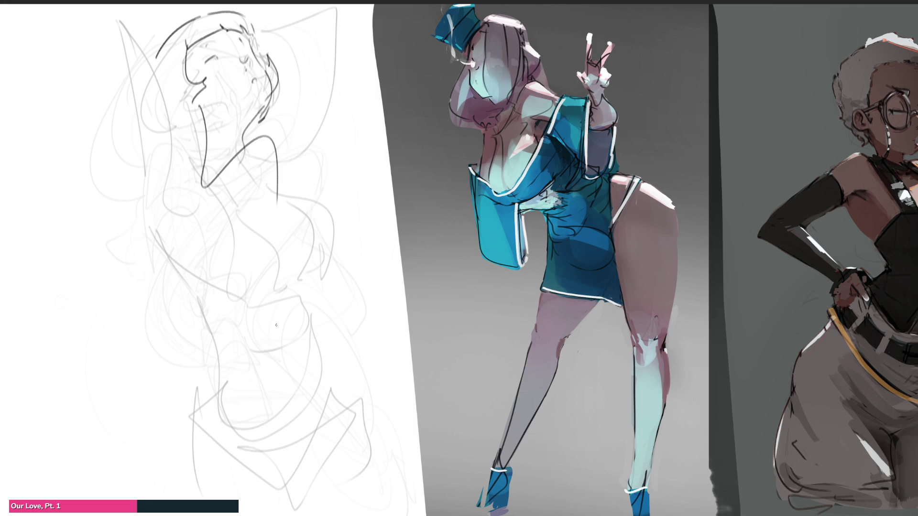
drag(270, 25, 202, 122)
drag(163, 57, 326, 79)
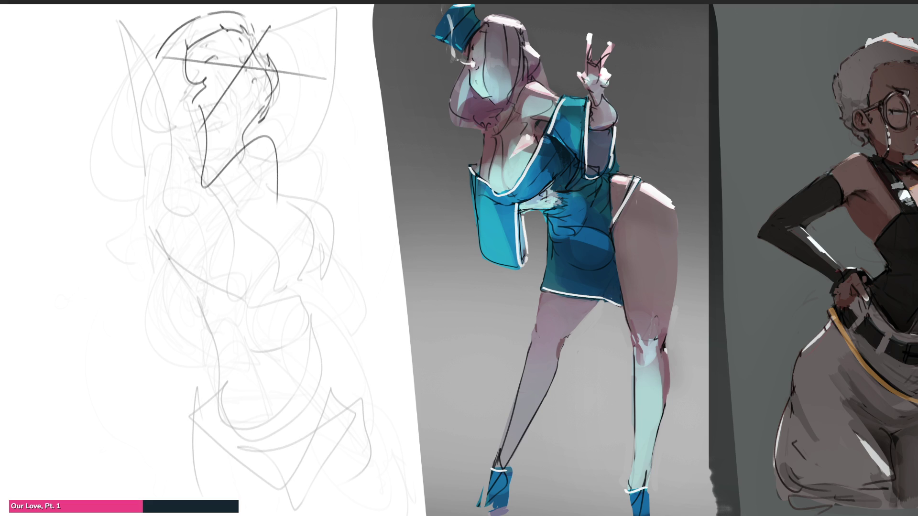
Step: Sketch an ellipse with cone lines and long curves down the figure's right side
mouse_move(187, 239)
mouse_down()
mouse_move(216, 248)
mouse_move(179, 254)
mouse_move(200, 232)
mouse_move(171, 267)
mouse_move(222, 311)
mouse_up()
mouse_move(227, 277)
mouse_down()
mouse_move(248, 234)
mouse_move(278, 273)
mouse_up()
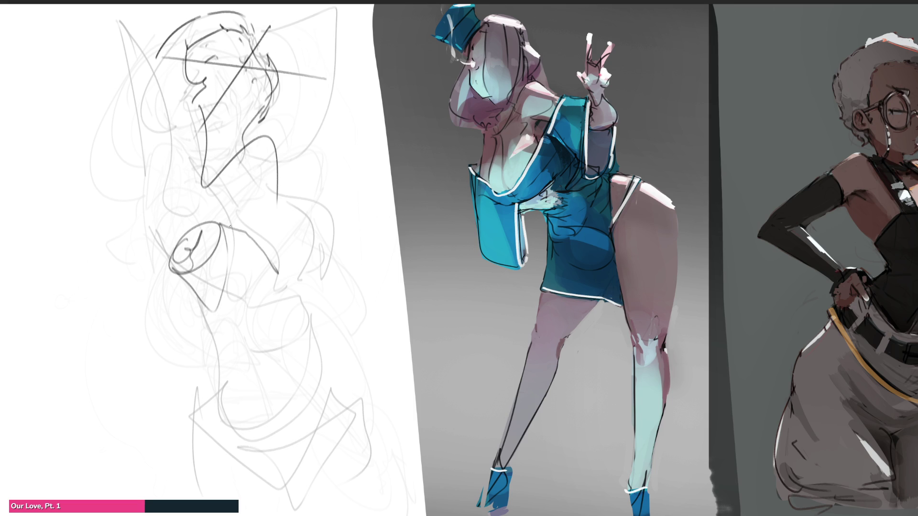
mouse_move(221, 221)
mouse_down()
mouse_move(287, 300)
mouse_move(219, 334)
mouse_move(193, 287)
mouse_move(192, 318)
mouse_move(198, 329)
mouse_move(217, 304)
mouse_move(251, 422)
mouse_move(274, 368)
mouse_up()
mouse_move(267, 251)
mouse_down()
mouse_move(282, 407)
mouse_move(246, 483)
mouse_up()
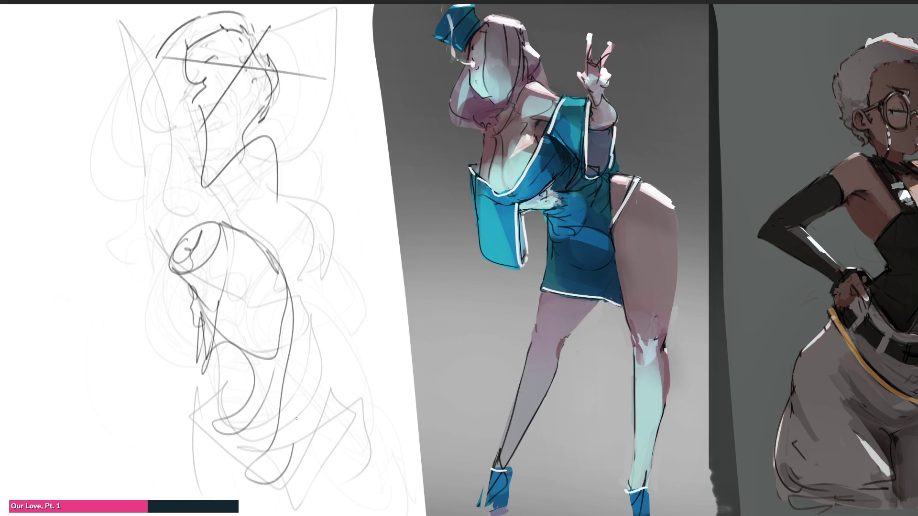
drag(292, 418, 297, 444)
mouse_move(269, 251)
mouse_down()
mouse_move(296, 297)
mouse_move(300, 456)
mouse_up()
drag(285, 281, 297, 349)
Step: Add dark strokes along the lower right and bottom, then lighten the rough with the eraser
mouse_move(224, 210)
mouse_down()
mouse_move(285, 261)
mouse_move(302, 438)
mouse_up()
drag(311, 330, 292, 482)
drag(300, 284, 246, 508)
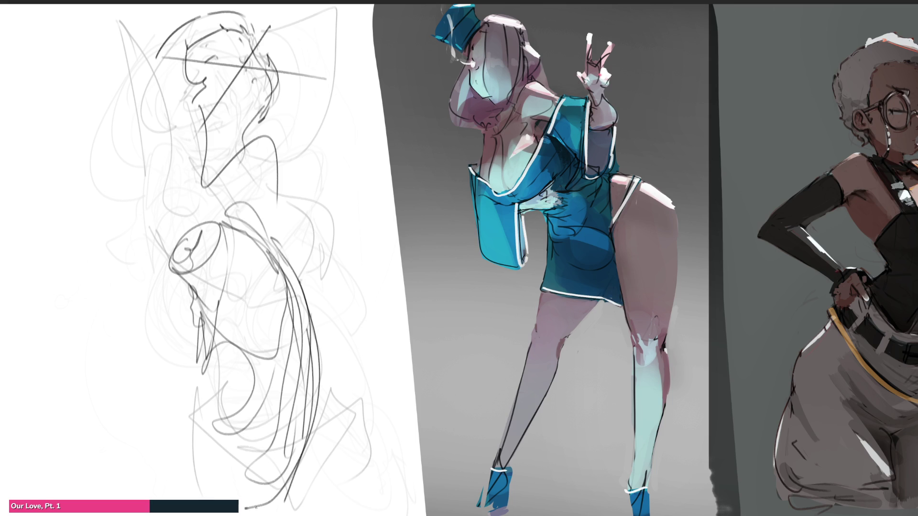
mouse_move(308, 466)
mouse_down()
mouse_move(222, 475)
mouse_move(306, 456)
mouse_up()
drag(316, 437, 323, 461)
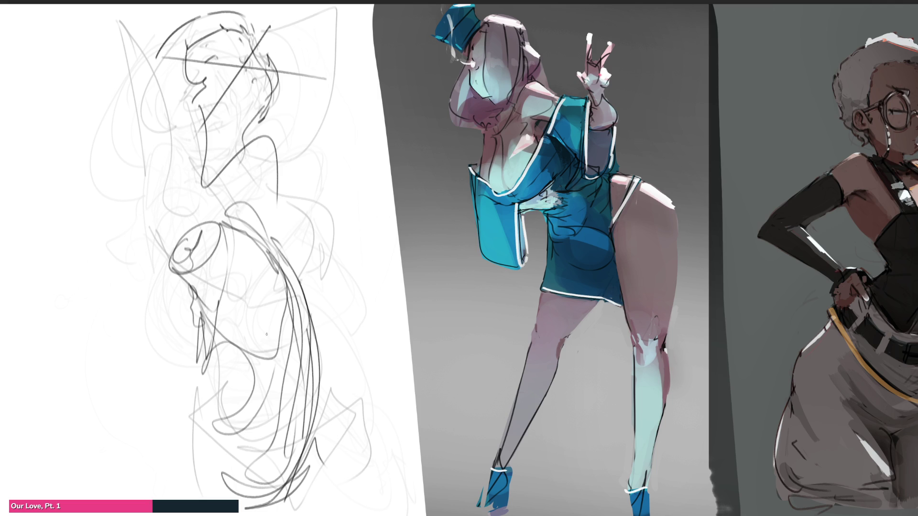
mouse_move(216, 244)
mouse_down()
mouse_move(215, 348)
mouse_move(256, 21)
mouse_move(277, 308)
mouse_move(249, 89)
mouse_up()
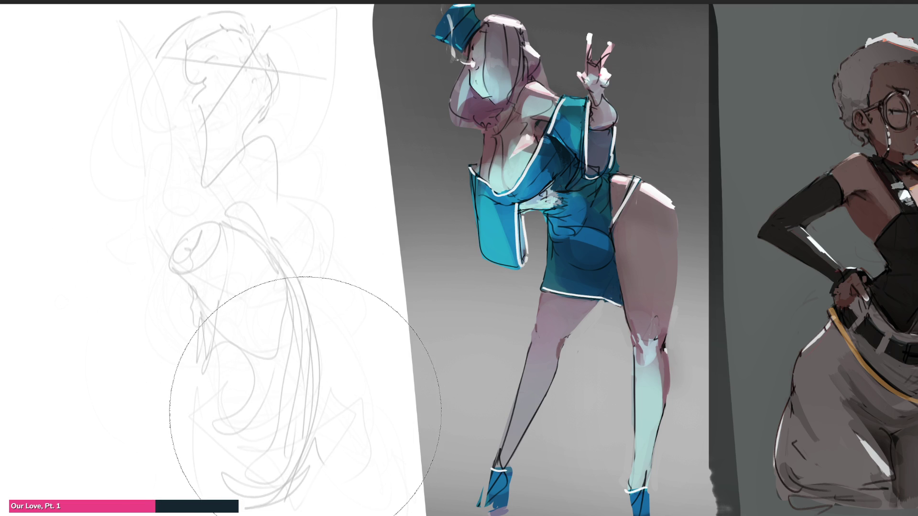
Step: Erase the rough further until it is nearly invisible, then return to the small brush
mouse_move(305, 413)
mouse_down()
mouse_move(269, 289)
mouse_move(196, 205)
mouse_move(289, 497)
mouse_move(259, 425)
mouse_move(231, 409)
mouse_move(272, 469)
mouse_move(295, 295)
mouse_move(262, 440)
mouse_up()
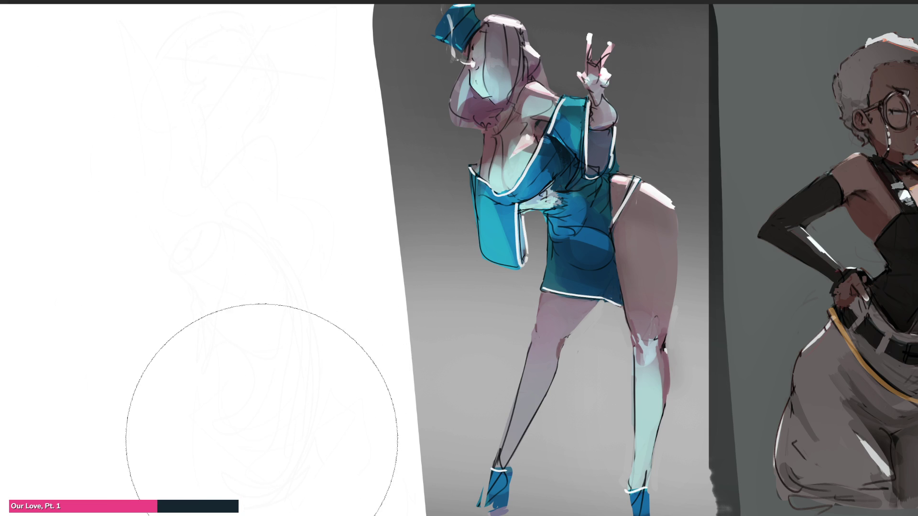
key(b)
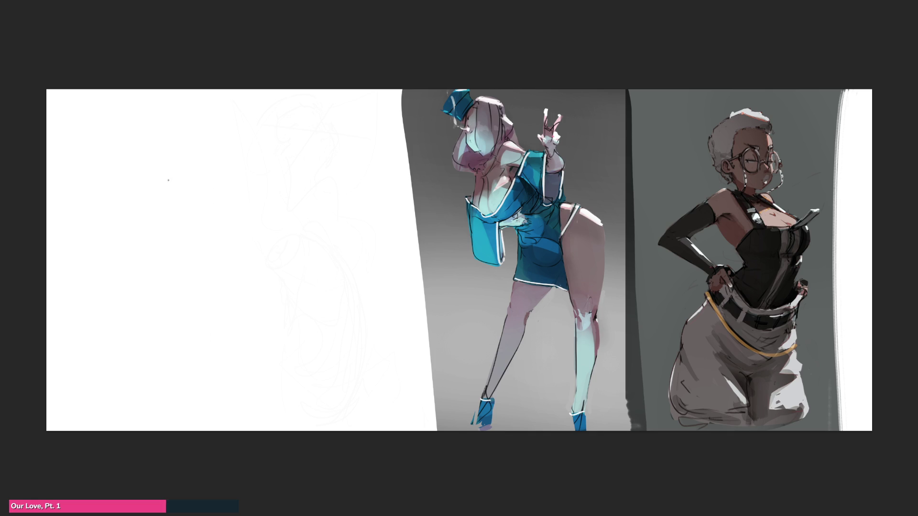
Step: Write two large looping script 'B' letters, one above the other, on the blank area
mouse_move(164, 192)
mouse_down()
mouse_move(144, 153)
mouse_move(155, 222)
mouse_move(238, 282)
mouse_up()
mouse_move(228, 310)
mouse_down()
mouse_move(230, 335)
mouse_move(208, 384)
mouse_up()
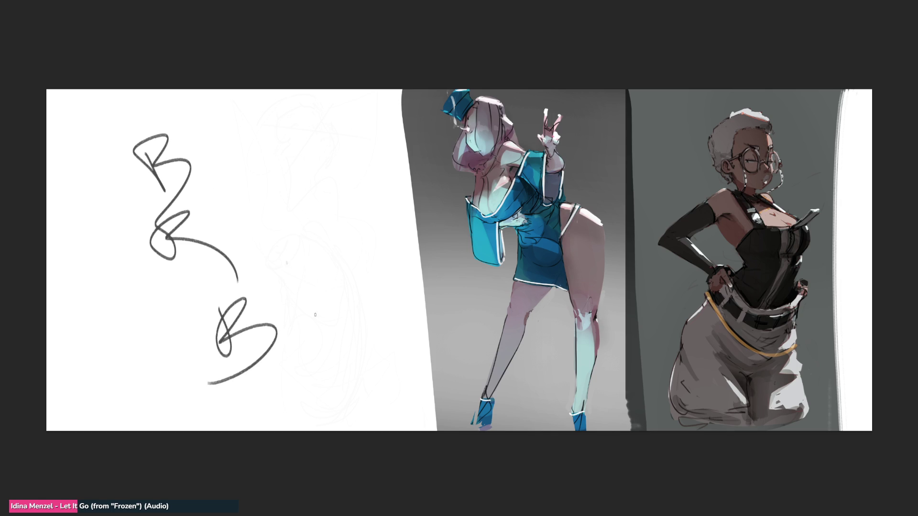
Step: Draw a straight and a diagonal test stroke, then undo the diagonal one
drag(287, 262, 319, 327)
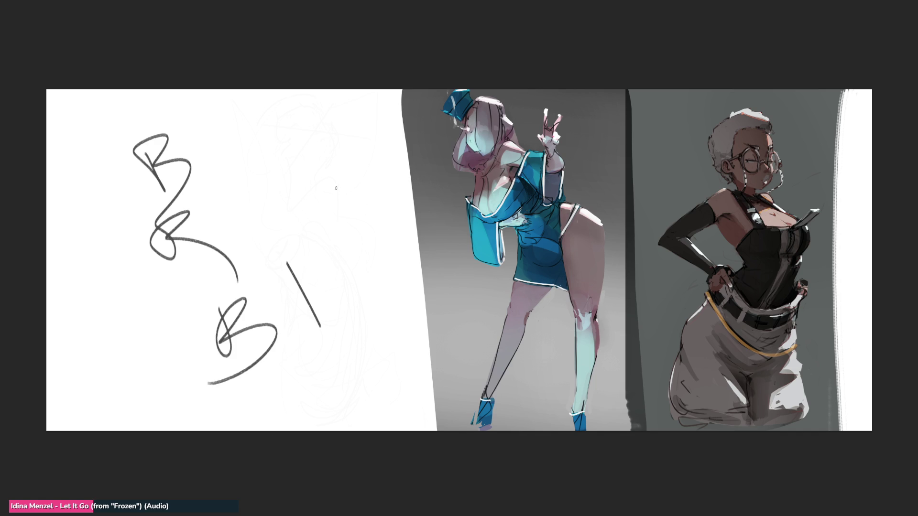
drag(287, 222, 240, 263)
key(ctrl+z)
key(ctrl+z)
key(ctrl+z)
key(ctrl+z)
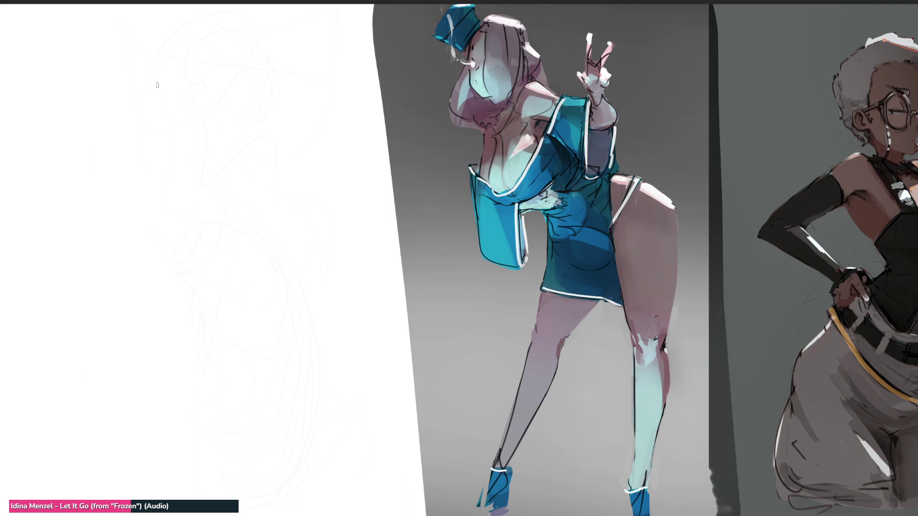
Step: Outline the head in bold curves, shaping the chin and lower face
mouse_move(165, 69)
mouse_down()
mouse_move(166, 120)
mouse_move(186, 52)
mouse_move(225, 102)
mouse_up()
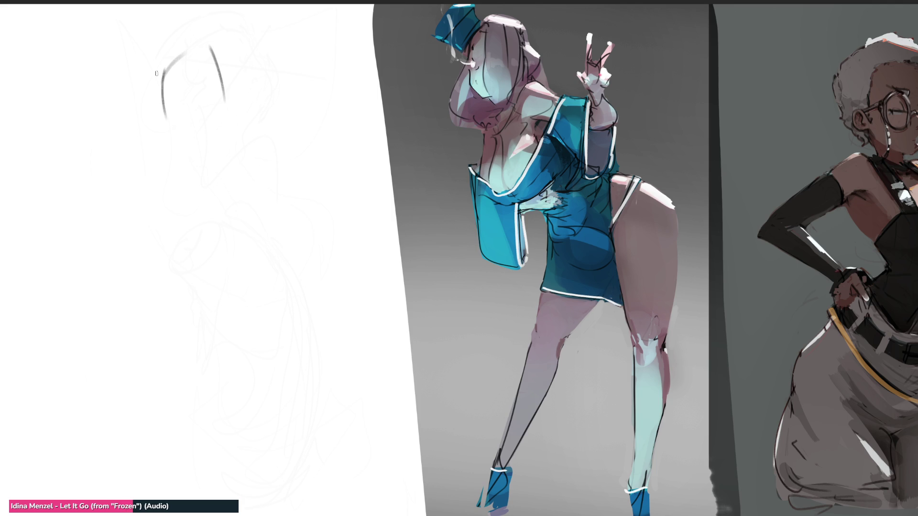
drag(162, 47, 158, 122)
mouse_move(162, 49)
mouse_down()
mouse_move(152, 93)
mouse_move(167, 136)
mouse_up()
mouse_move(168, 67)
mouse_down()
mouse_move(169, 97)
mouse_move(196, 109)
mouse_up()
drag(206, 87, 210, 101)
drag(203, 29, 231, 118)
drag(222, 42, 239, 119)
drag(245, 75, 240, 121)
drag(167, 101, 189, 114)
mouse_move(201, 110)
mouse_down()
mouse_move(219, 119)
mouse_move(184, 136)
mouse_move(209, 142)
mouse_up()
mouse_move(225, 128)
mouse_down()
mouse_move(216, 143)
mouse_move(178, 156)
mouse_up()
drag(191, 152, 203, 157)
drag(232, 113, 210, 150)
Step: Draw the neck, shoulders, cape edge, hip curve and both leg lines
mouse_move(201, 146)
mouse_down()
mouse_move(185, 181)
mouse_move(158, 172)
mouse_move(147, 210)
mouse_move(203, 221)
mouse_up()
mouse_move(211, 224)
mouse_down()
mouse_move(160, 227)
mouse_move(227, 198)
mouse_up()
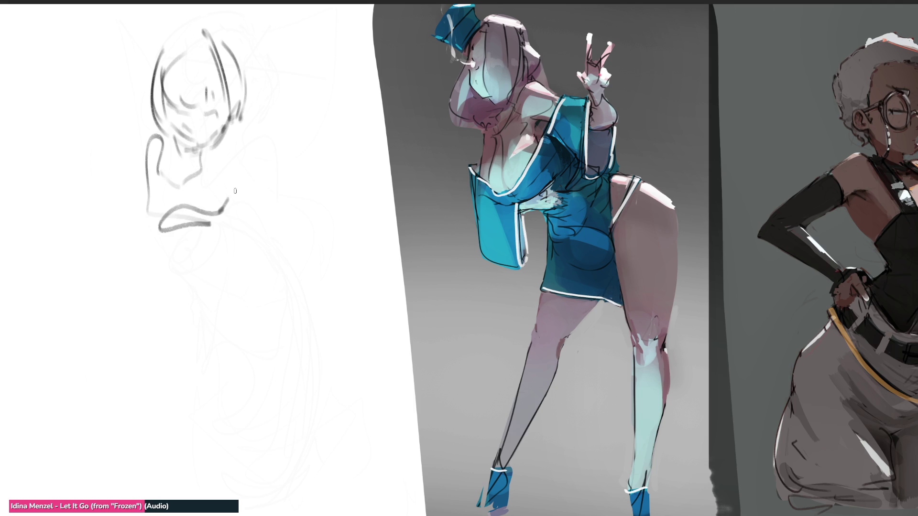
mouse_move(231, 129)
mouse_down()
mouse_move(242, 157)
mouse_move(220, 210)
mouse_up()
mouse_move(146, 137)
mouse_down()
mouse_move(105, 229)
mouse_move(215, 249)
mouse_move(249, 137)
mouse_move(318, 173)
mouse_move(193, 287)
mouse_move(236, 224)
mouse_up()
mouse_move(234, 258)
mouse_down()
mouse_move(241, 317)
mouse_move(244, 253)
mouse_up()
mouse_move(246, 268)
mouse_down()
mouse_move(197, 340)
mouse_move(130, 292)
mouse_move(198, 355)
mouse_move(261, 277)
mouse_move(186, 356)
mouse_up()
mouse_move(126, 301)
mouse_down()
mouse_move(122, 325)
mouse_move(184, 514)
mouse_up()
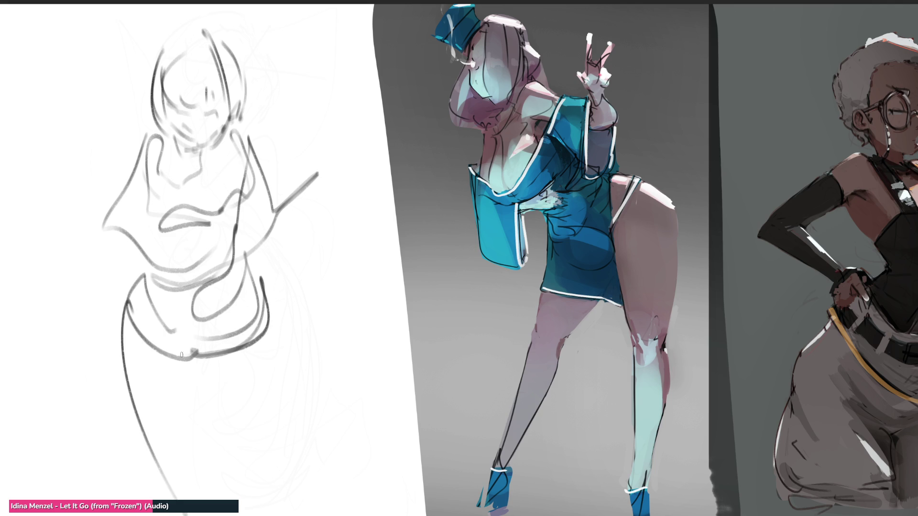
drag(181, 355, 196, 490)
drag(268, 305, 237, 478)
drag(195, 356, 217, 486)
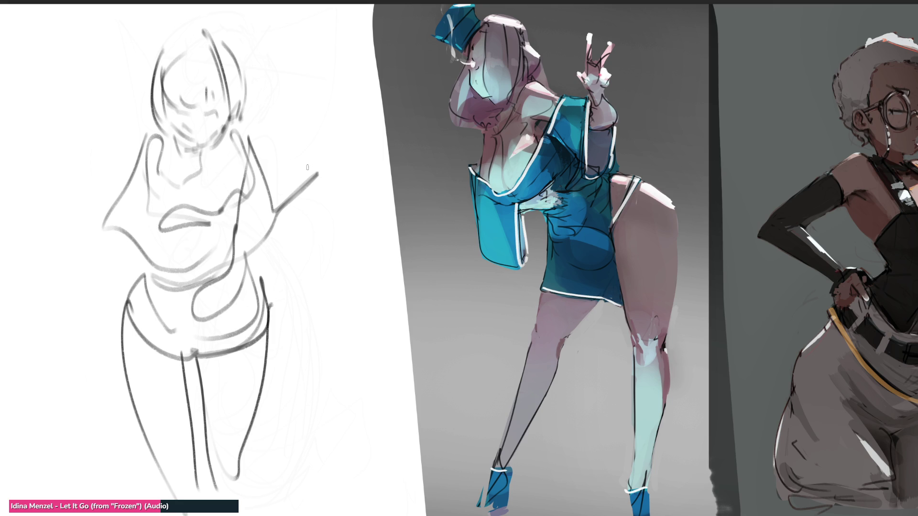
Step: Draw the raised open hand with fingers, forearm and upper arm from the shoulder
drag(307, 166, 343, 164)
drag(339, 140, 342, 168)
mouse_move(305, 169)
mouse_down()
mouse_move(321, 173)
mouse_move(313, 162)
mouse_up()
mouse_move(315, 146)
mouse_down()
mouse_move(319, 166)
mouse_move(338, 162)
mouse_up()
drag(340, 141, 342, 176)
mouse_move(343, 176)
mouse_down()
mouse_move(319, 177)
mouse_move(285, 226)
mouse_up()
drag(310, 172, 270, 243)
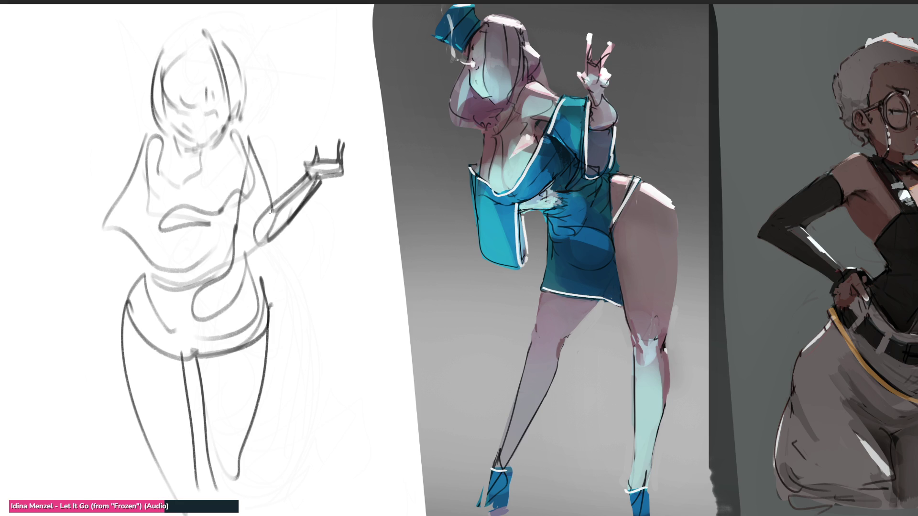
drag(246, 125, 269, 218)
drag(242, 183, 233, 235)
Step: Add a curled edge and extra strokes to the cape's left side
drag(106, 218, 86, 248)
drag(89, 246, 119, 260)
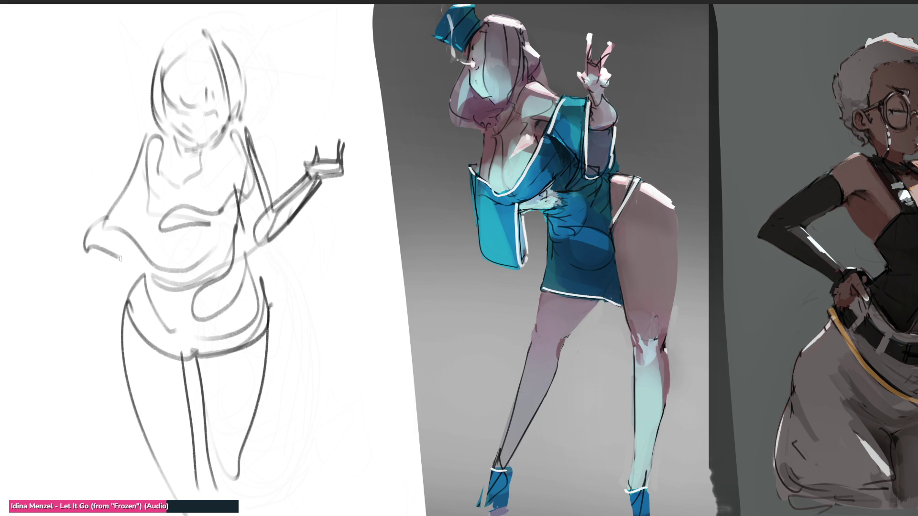
drag(143, 200, 92, 249)
Step: Replace the curled cape strokes with redrawn left sleeve and shoulder-to-elbow lines
key(ctrl+z)
key(ctrl+z)
key(ctrl+z)
mouse_move(134, 193)
mouse_down()
mouse_move(99, 219)
mouse_move(142, 250)
mouse_up()
drag(106, 214, 154, 259)
drag(107, 193, 159, 120)
drag(160, 125, 133, 207)
mouse_move(152, 159)
mouse_down()
mouse_move(157, 167)
mouse_move(128, 193)
mouse_up()
key(ctrl+z)
drag(158, 127, 140, 165)
drag(106, 203, 143, 130)
drag(107, 200, 131, 195)
Step: Draw the bust cups, cleavage, under-bust, waist, belly and hip curves
drag(152, 159, 149, 216)
mouse_move(146, 196)
mouse_down()
mouse_move(191, 205)
mouse_move(239, 178)
mouse_move(228, 246)
mouse_up()
mouse_move(153, 206)
mouse_down()
mouse_move(154, 221)
mouse_move(218, 217)
mouse_up()
mouse_move(237, 220)
mouse_down()
mouse_move(206, 264)
mouse_move(152, 271)
mouse_up()
mouse_move(163, 258)
mouse_down()
mouse_move(144, 313)
mouse_move(221, 301)
mouse_up()
drag(244, 260, 232, 294)
drag(199, 181, 198, 210)
Step: Add a collar loop and the girl's ears, then draw the puppet's pair of bunny ears
mouse_move(168, 145)
mouse_down()
mouse_move(181, 136)
mouse_move(216, 140)
mouse_up()
mouse_move(173, 143)
mouse_down()
mouse_move(211, 159)
mouse_move(177, 165)
mouse_up()
mouse_move(176, 164)
mouse_down()
mouse_move(213, 147)
mouse_move(210, 154)
mouse_up()
mouse_move(183, 40)
mouse_down()
mouse_move(174, 34)
mouse_move(203, 38)
mouse_up()
mouse_move(203, 39)
mouse_down()
mouse_move(209, 4)
mouse_move(218, 37)
mouse_up()
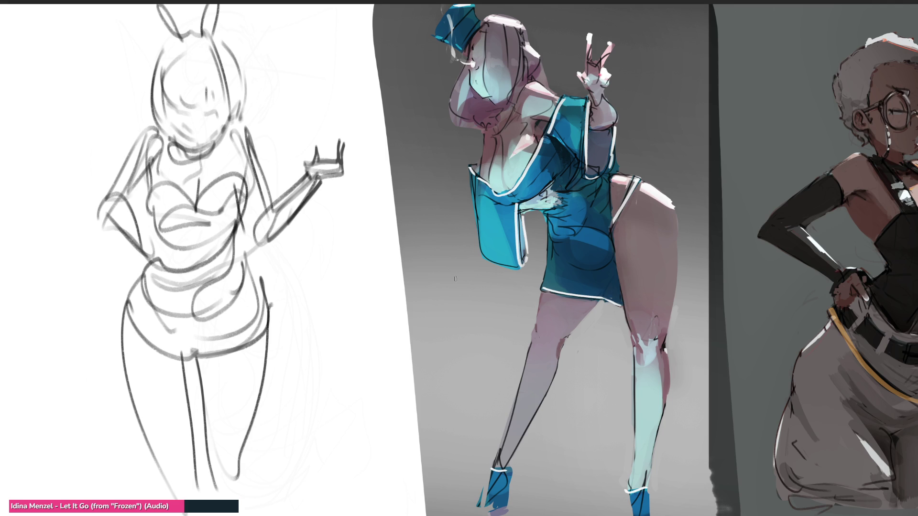
mouse_move(301, 84)
mouse_down()
mouse_move(293, 17)
mouse_move(308, 83)
mouse_move(325, 17)
mouse_move(327, 83)
mouse_move(292, 115)
mouse_move(309, 133)
mouse_move(323, 127)
mouse_move(297, 137)
mouse_move(306, 162)
mouse_up()
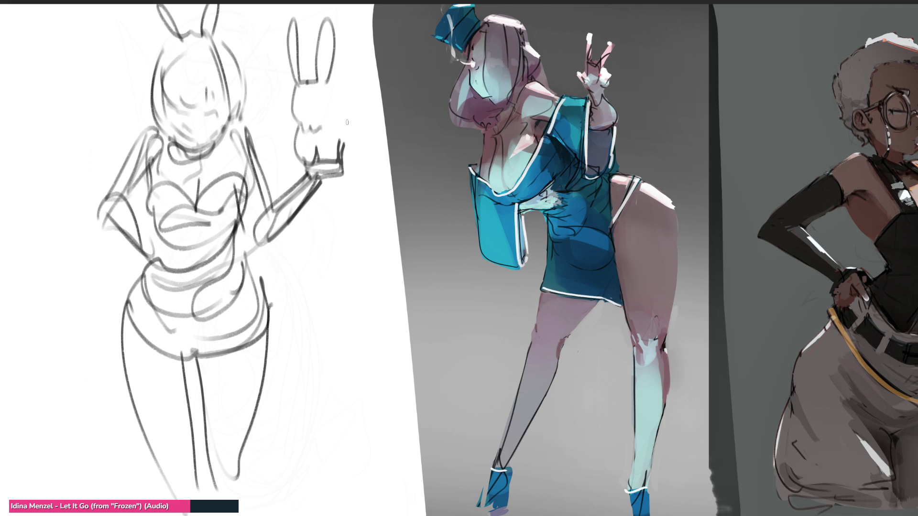
Step: Outline the puppet's head with a cloud-like puff beside it and dot both eyes
drag(343, 118, 344, 165)
mouse_move(349, 125)
mouse_down()
mouse_move(365, 115)
mouse_move(361, 154)
mouse_move(345, 156)
mouse_up()
drag(332, 80, 342, 117)
click(300, 102)
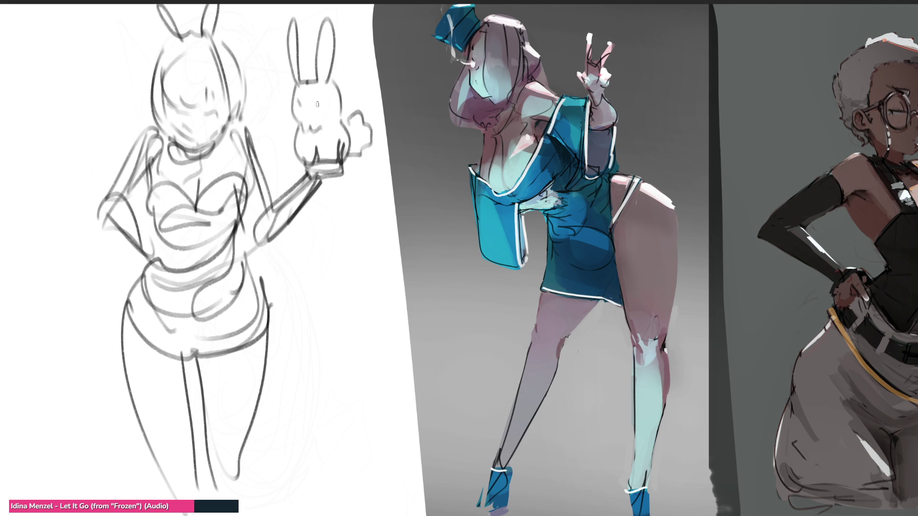
click(317, 102)
Step: Retrace the girl's bunny ears with darker lines
drag(171, 4, 183, 41)
mouse_move(200, 2)
mouse_down()
mouse_move(197, 32)
mouse_move(212, 35)
mouse_up()
drag(149, 3, 162, 30)
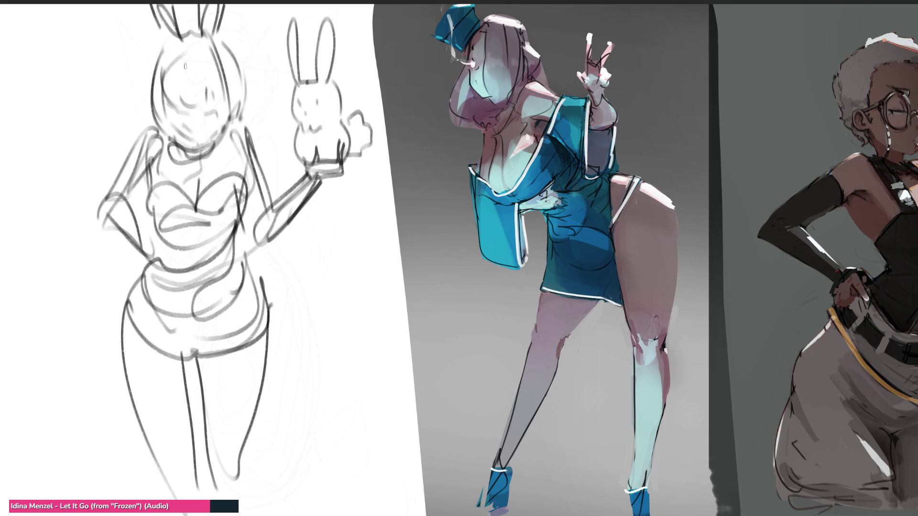